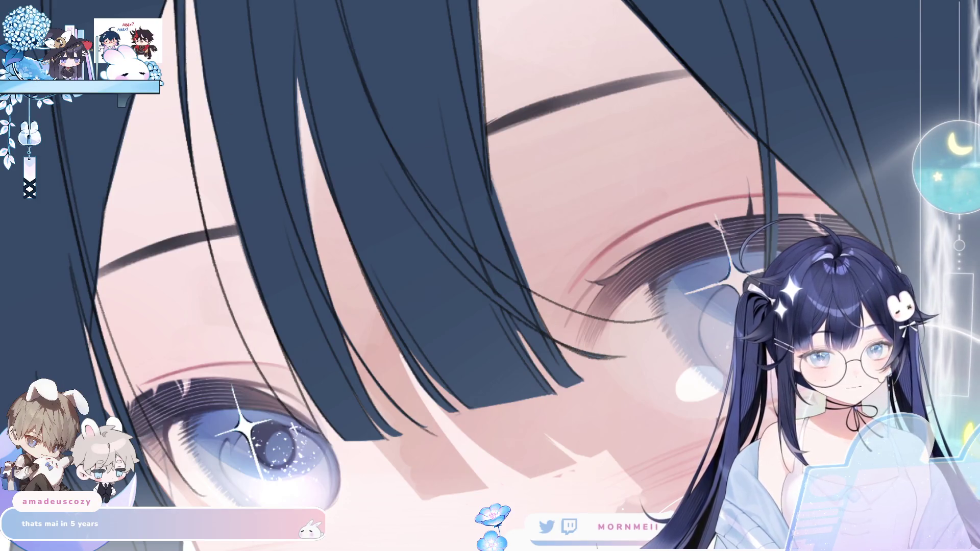
Step: Ink crisp dark lines along the hair edges over the eye, then lighten one strand near it
drag(526, 150, 478, 182)
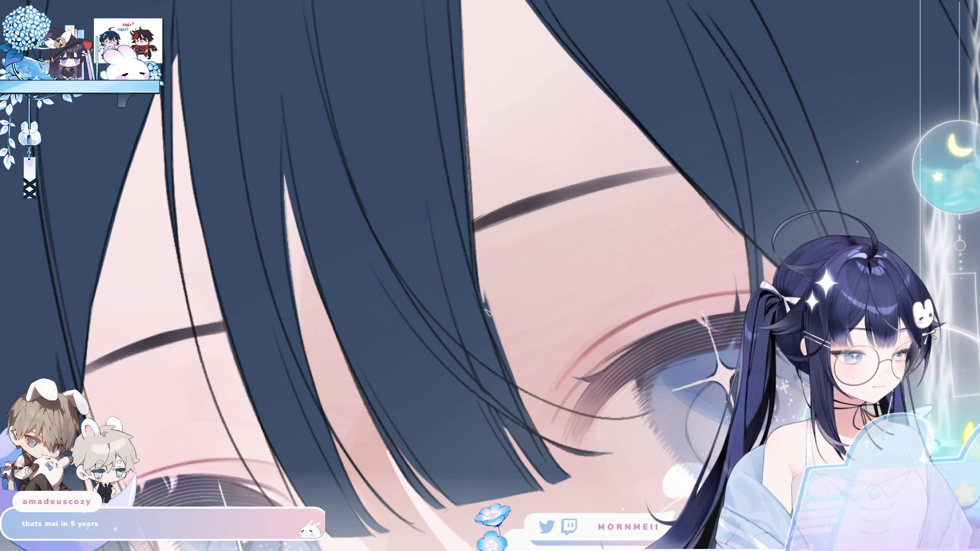
scroll(531, 286, up, 5)
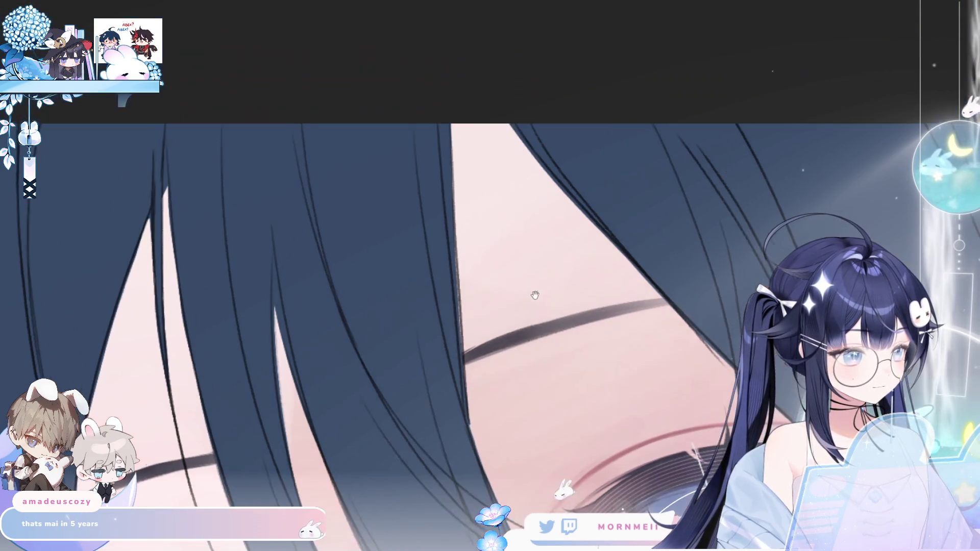
drag(450, 156, 461, 336)
key(h)
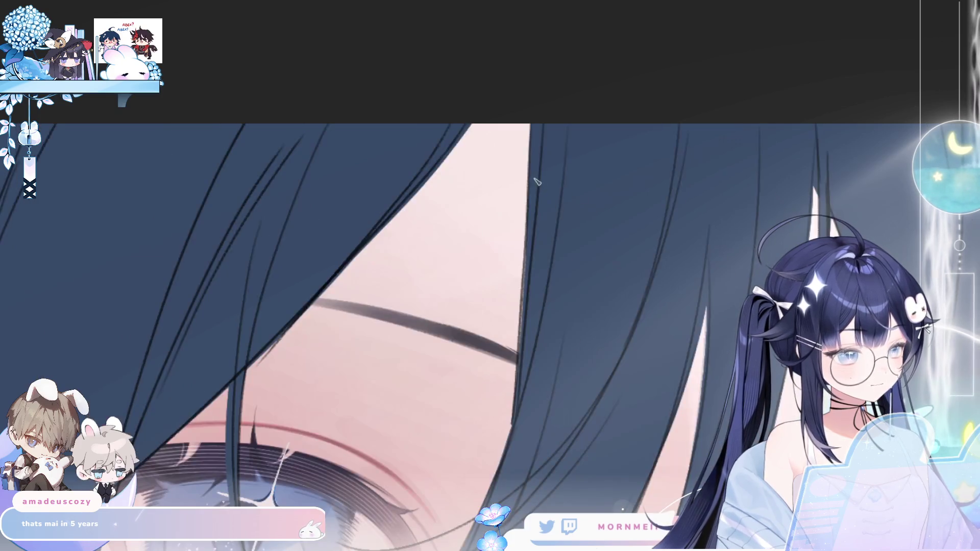
drag(530, 204, 521, 376)
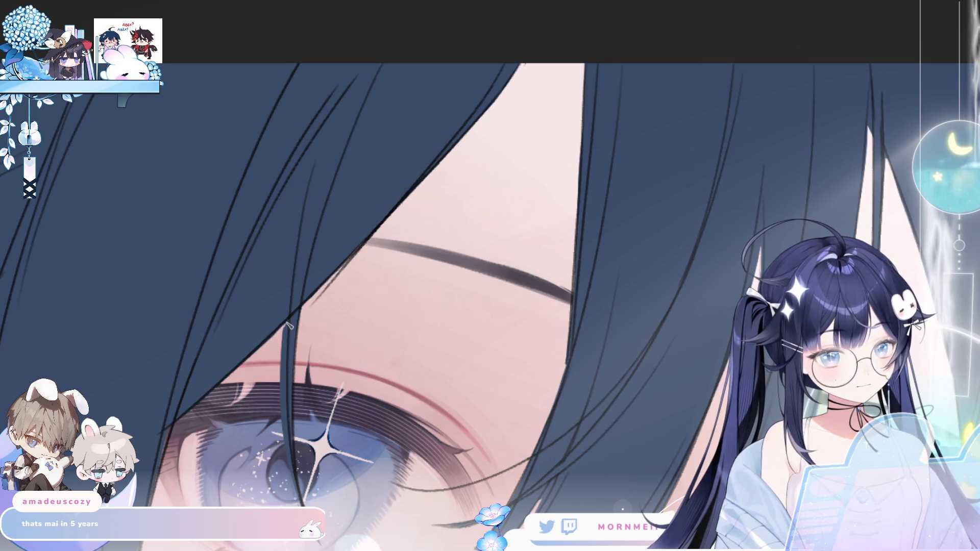
drag(288, 333, 281, 398)
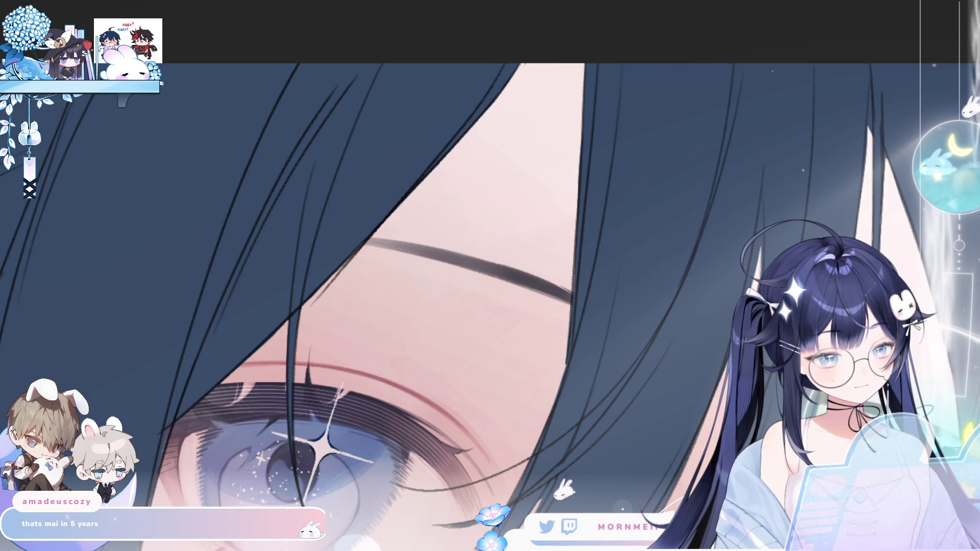
drag(307, 363, 398, 159)
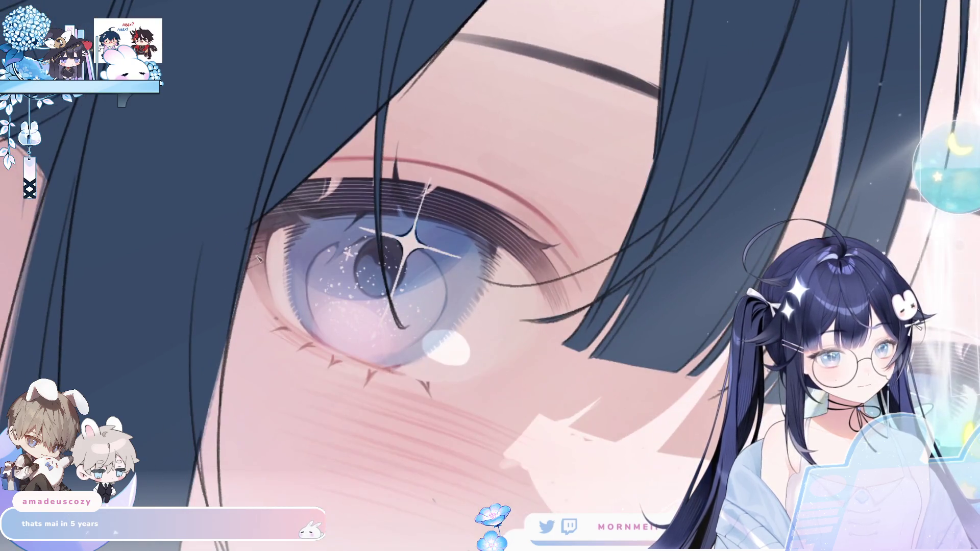
Step: Paint several dark strokes down the long hair strand
drag(225, 339, 215, 431)
drag(225, 357, 212, 475)
drag(214, 398, 206, 494)
drag(209, 369, 202, 503)
Step: Darken the strand lines beside the cheek and hide the pink arm and purple box layer
drag(232, 439, 321, 228)
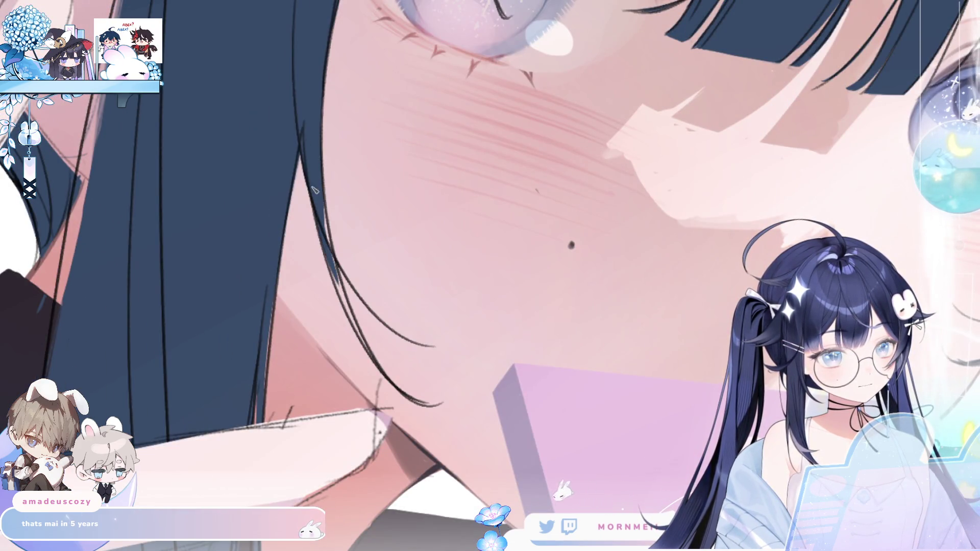
mouse_move(323, 228)
mouse_down()
mouse_move(365, 347)
mouse_move(340, 289)
mouse_up()
drag(273, 279, 255, 420)
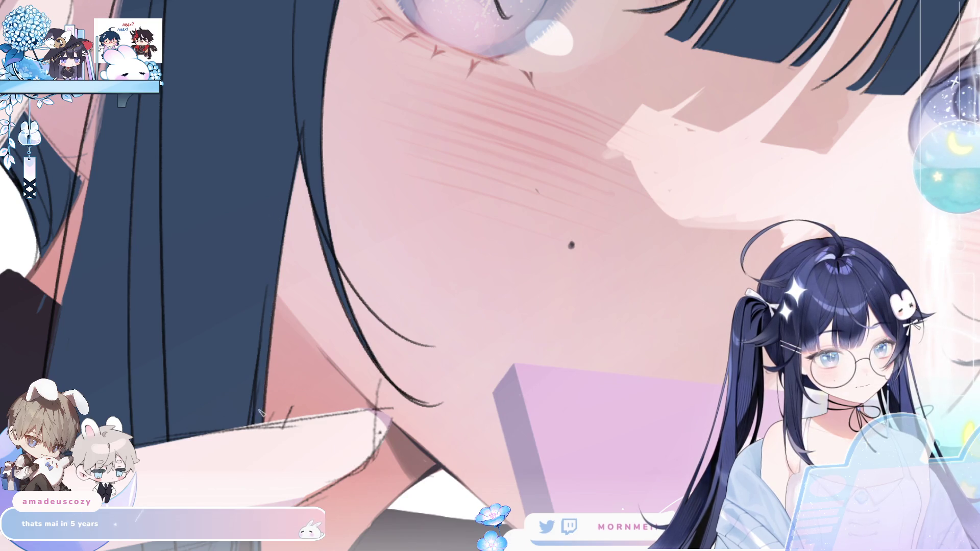
mouse_move(297, 356)
mouse_down()
mouse_move(377, 214)
mouse_move(431, 146)
mouse_up()
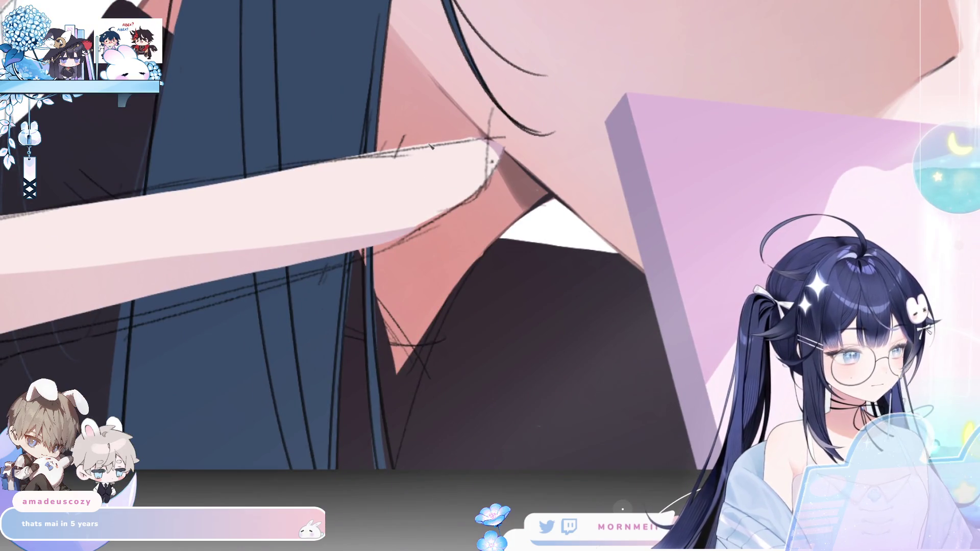
key(ctrl+comma)
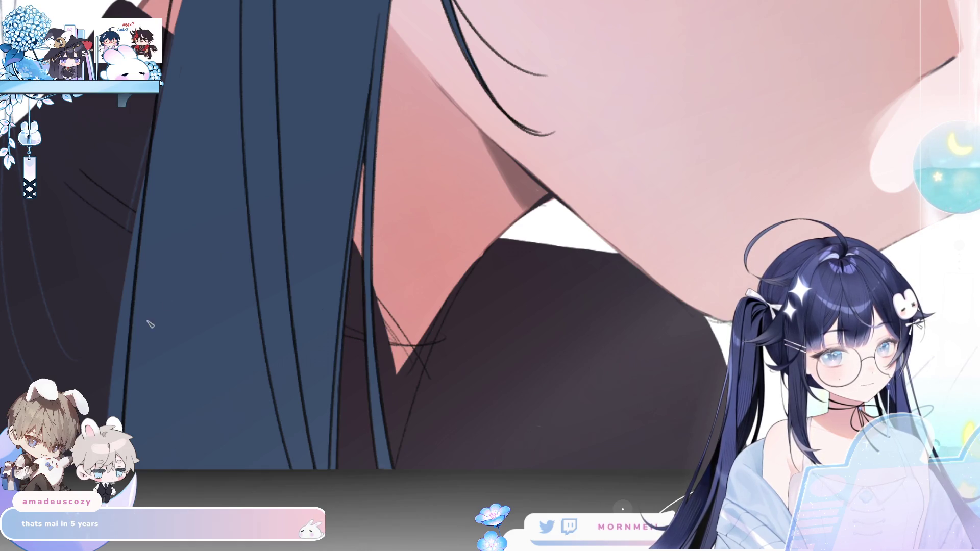
scroll(230, 278, up, 5)
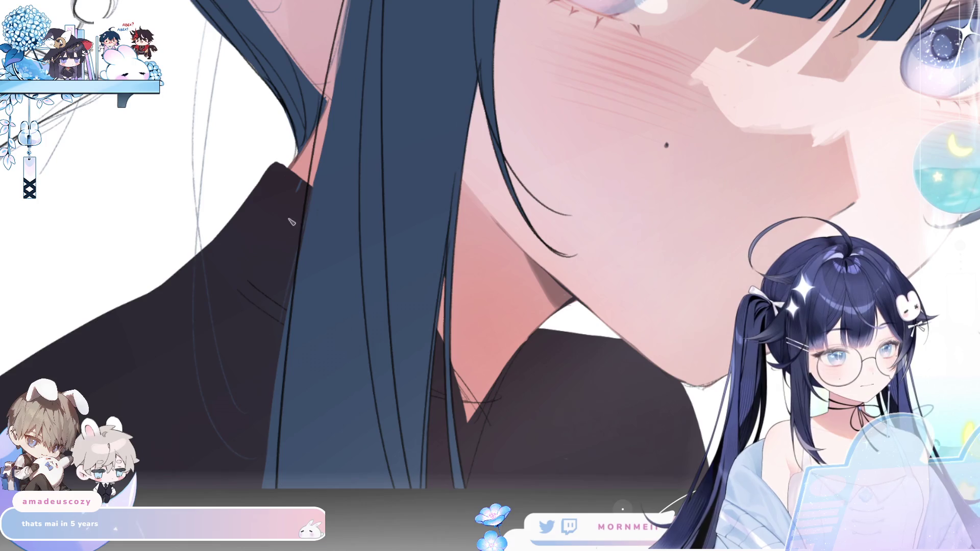
Step: Paint the strand's left edge in jacket colour and erase the faint sketch lines beside it
drag(287, 286, 273, 475)
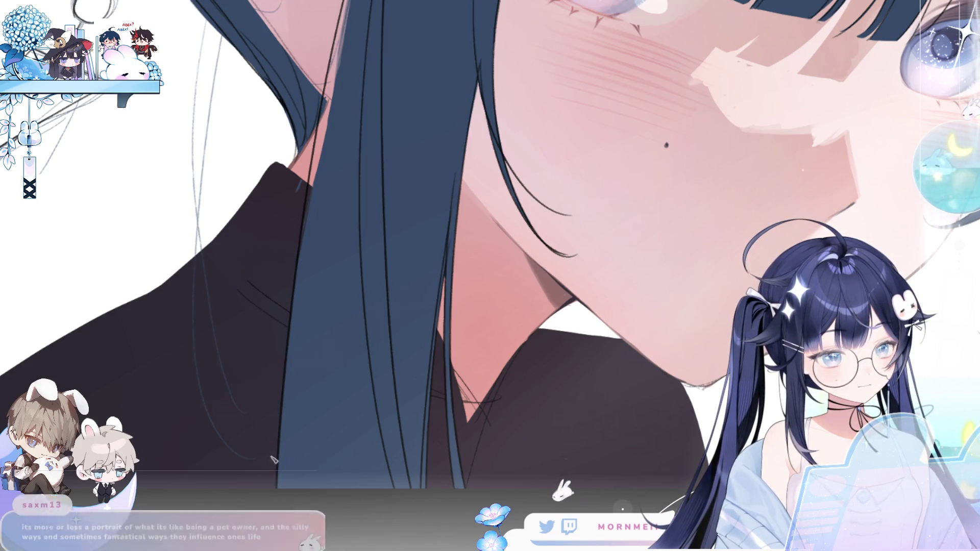
mouse_move(198, 255)
mouse_down()
mouse_move(198, 164)
mouse_move(218, 75)
mouse_up()
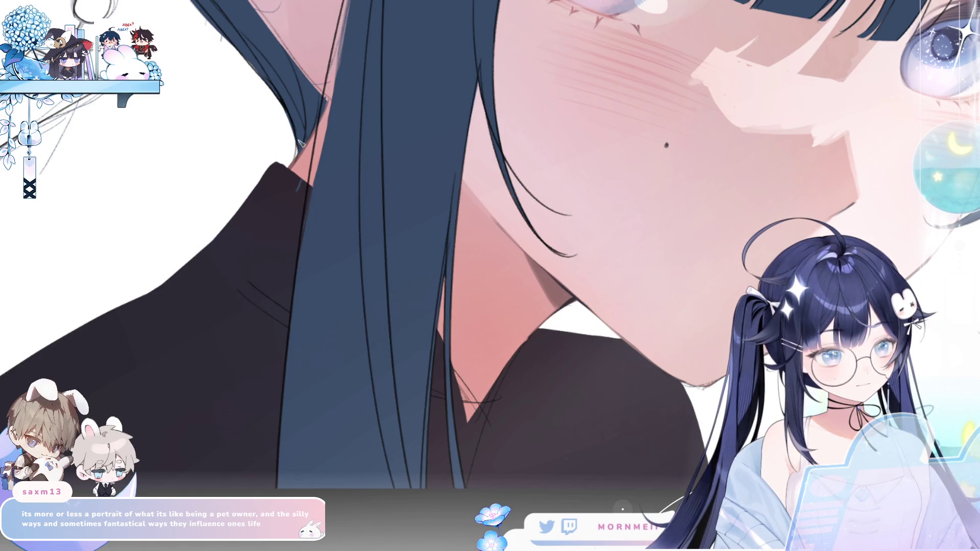
drag(353, 133, 312, 235)
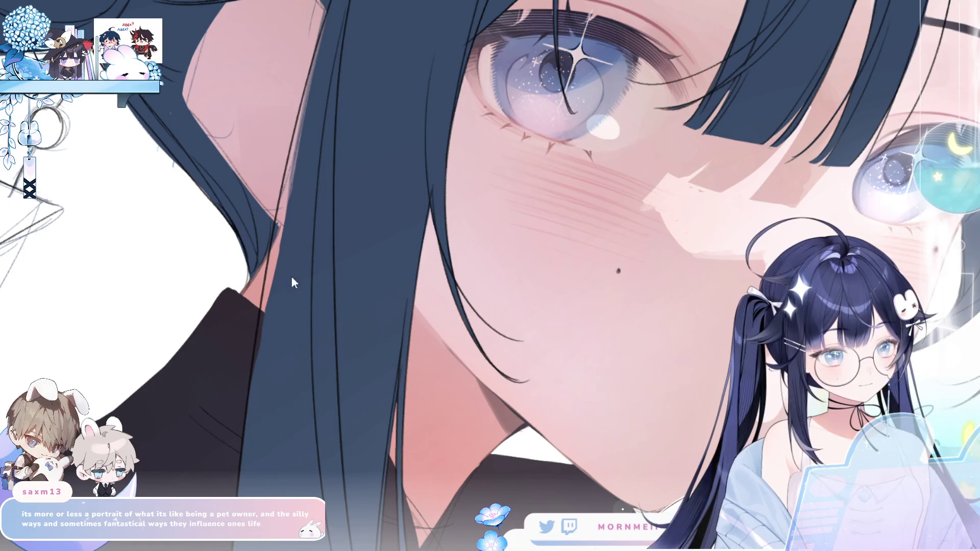
Step: Stroke darker hair colour along the hair edge beside the face, mirroring the view to check
drag(256, 377, 274, 269)
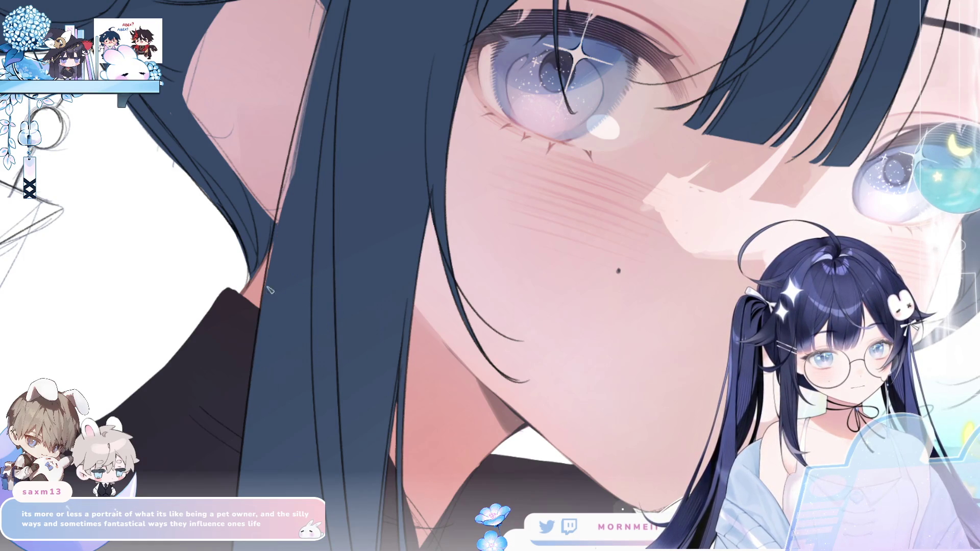
drag(280, 225, 301, 125)
drag(291, 186, 317, 25)
drag(254, 88, 349, 226)
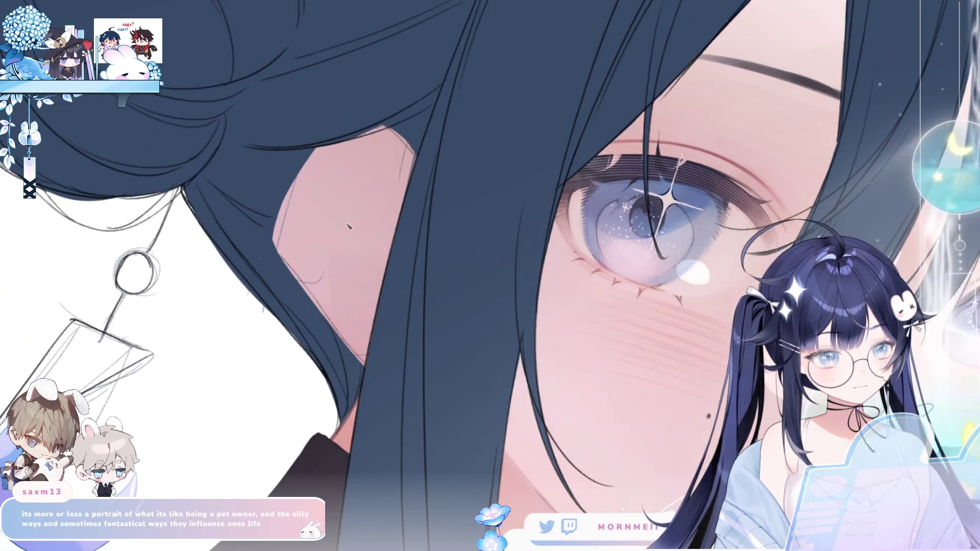
mouse_move(270, 244)
mouse_down()
mouse_move(322, 320)
mouse_move(269, 237)
mouse_move(281, 263)
mouse_up()
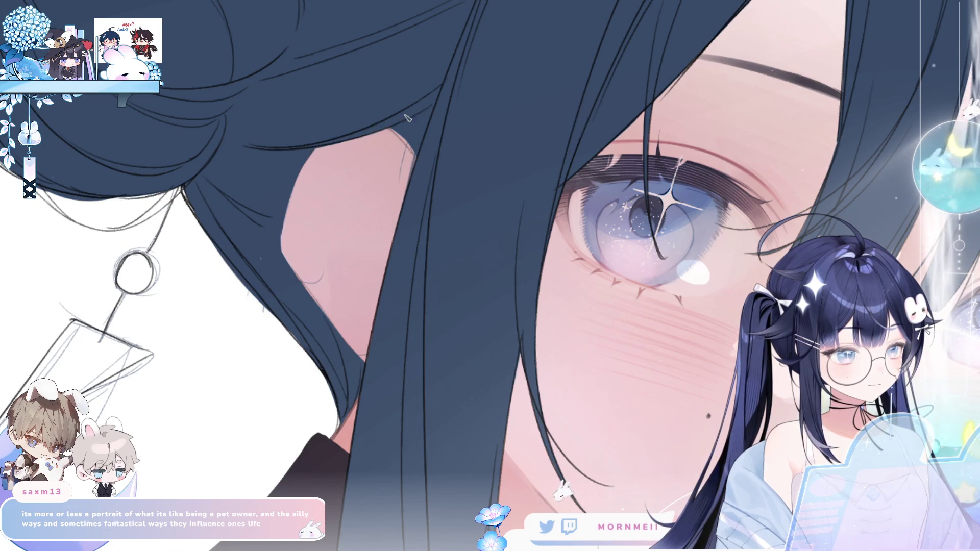
key(h)
key(h)
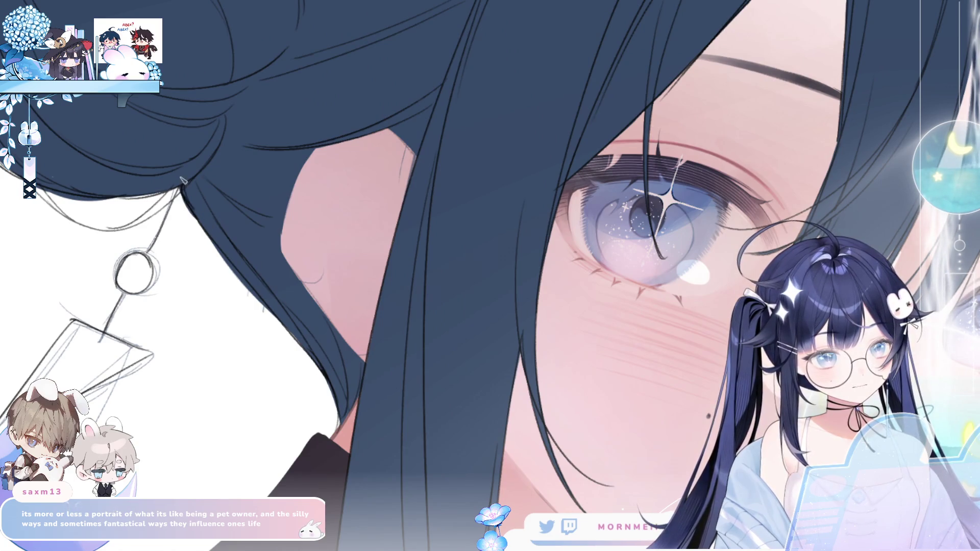
key(h)
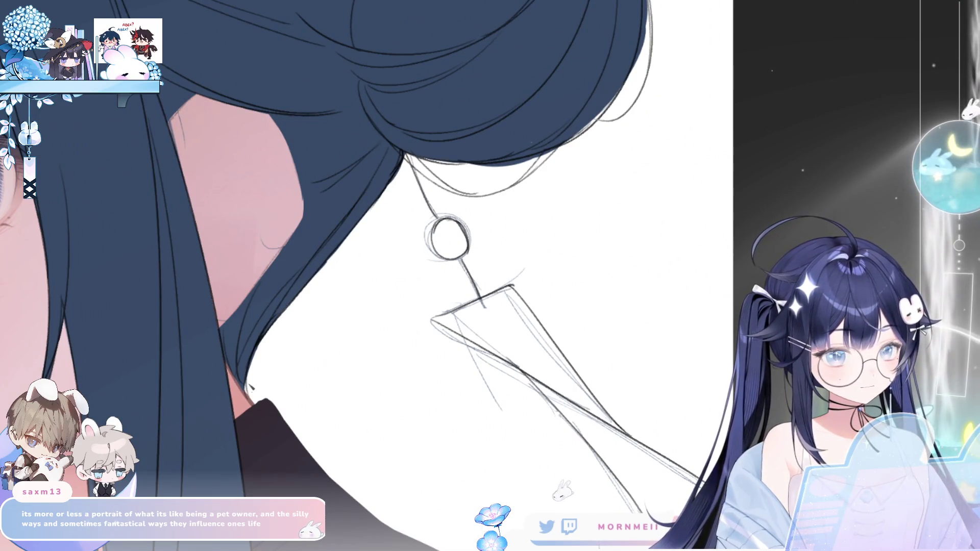
Step: Fill dark blue under the bun near the ear and along its lower edge
key(h)
key(h)
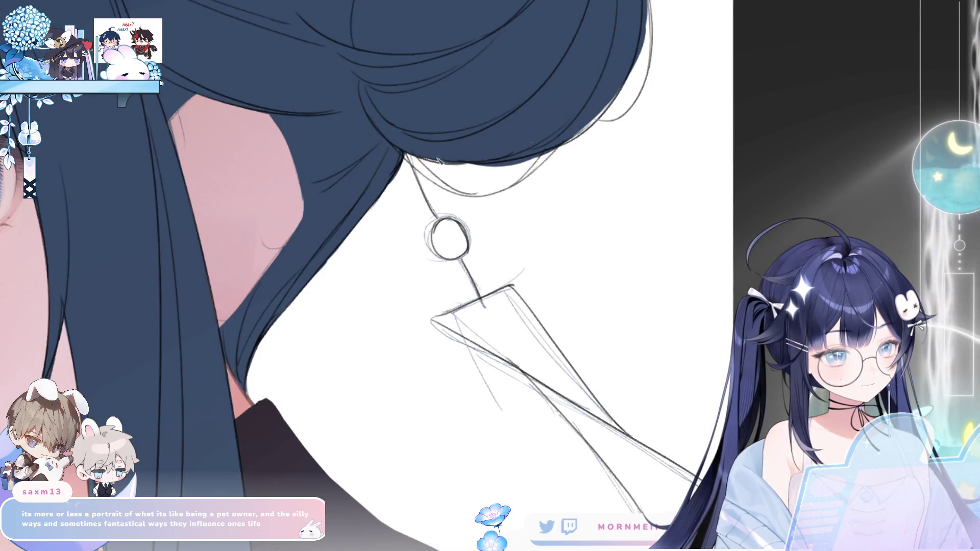
mouse_move(408, 157)
mouse_down()
mouse_move(438, 182)
mouse_move(414, 155)
mouse_up()
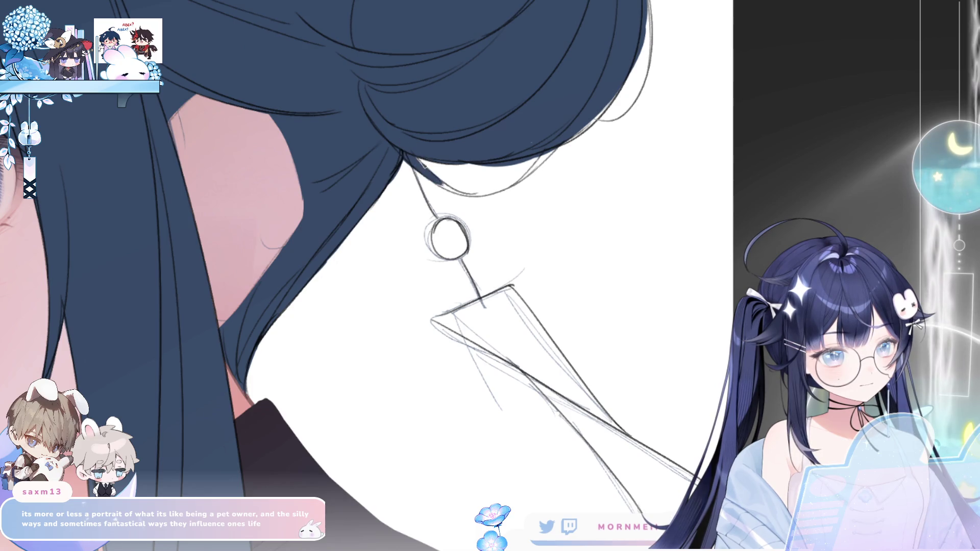
key(h)
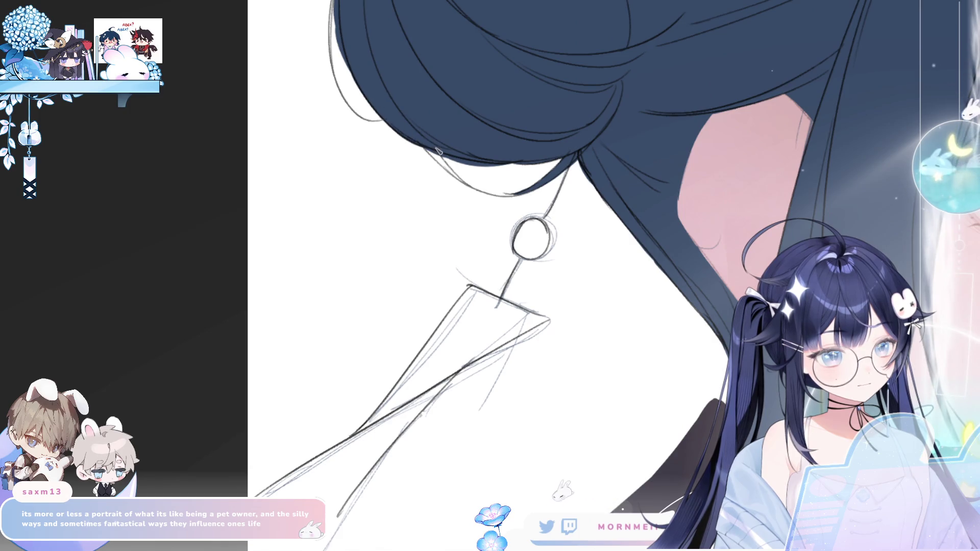
drag(448, 173, 457, 179)
drag(429, 148, 462, 180)
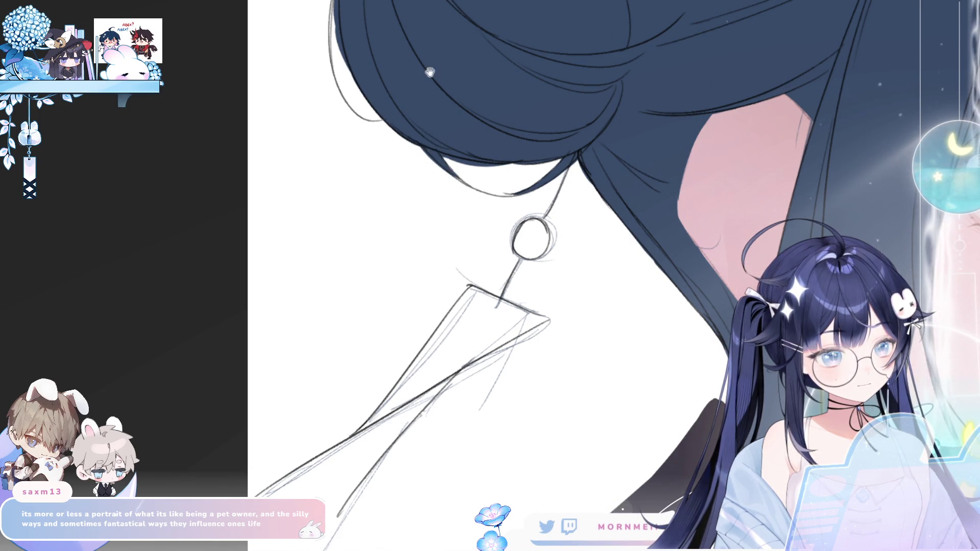
Step: Paint dark blue along the bun's left edge, undoing and reworking strokes to compare
drag(429, 75, 386, 323)
drag(292, 309, 305, 213)
key(ctrl+z)
drag(291, 307, 302, 214)
key(ctrl+z)
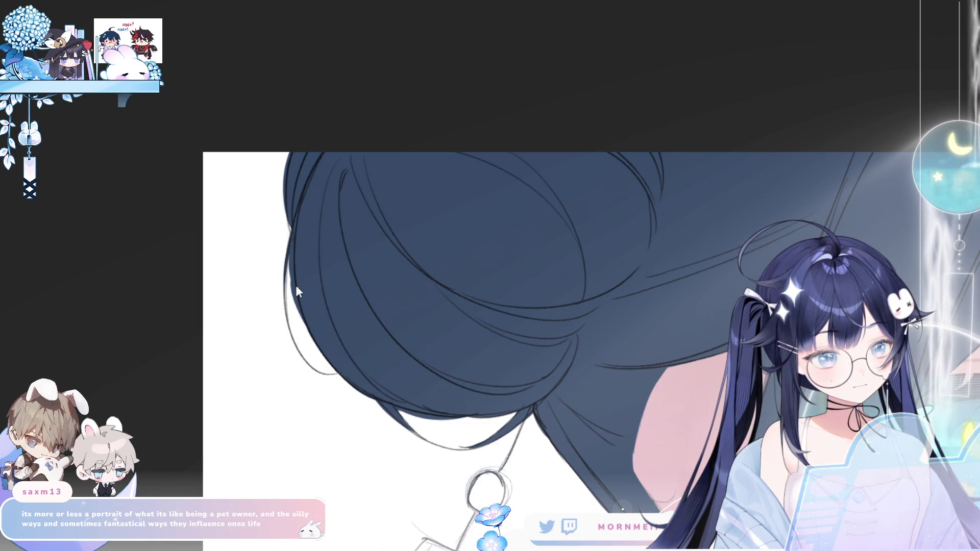
drag(292, 321, 290, 156)
key(ctrl+z)
key(ctrl+z)
drag(289, 305, 294, 245)
key(ctrl+z)
drag(292, 311, 296, 286)
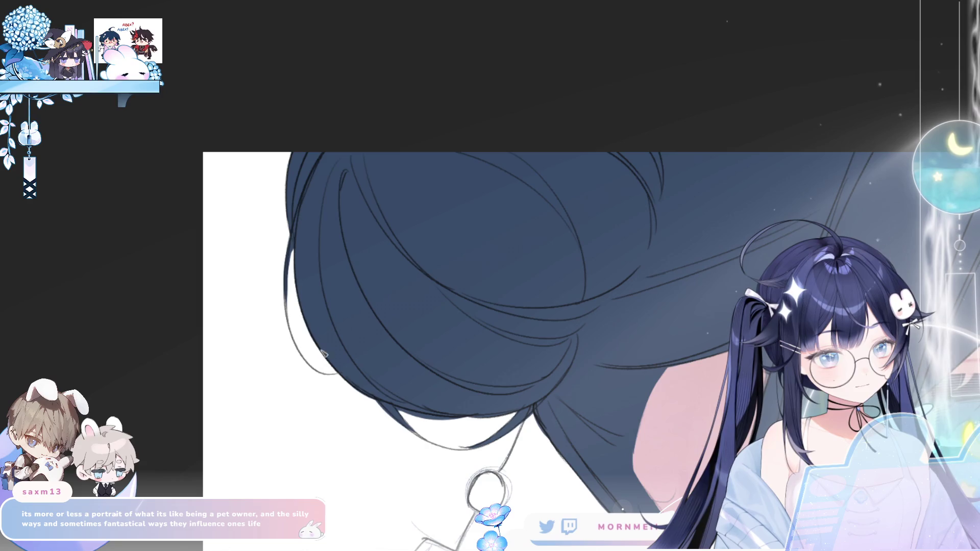
drag(676, 419, 642, 270)
scroll(611, 123, down, 2)
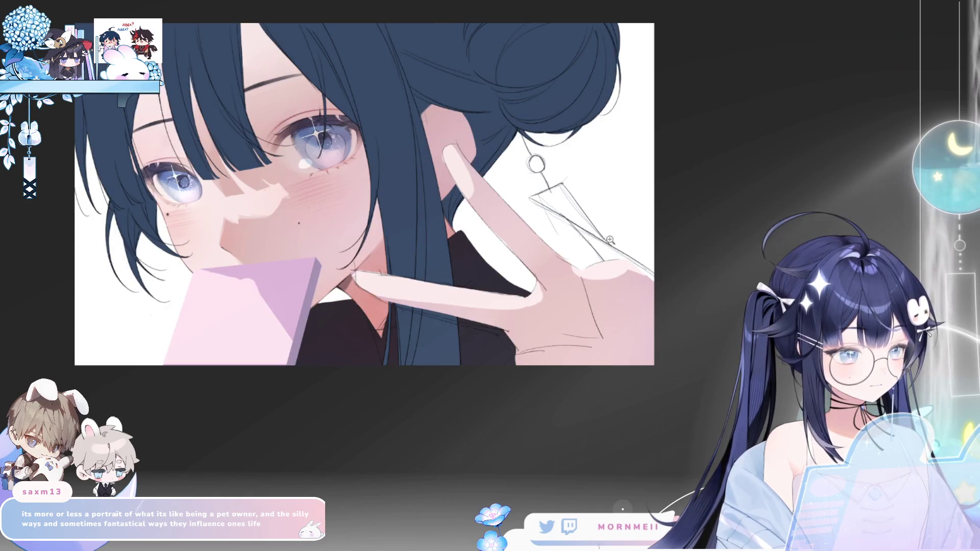
Step: Zoom in, mirror the portrait view, make the brush smaller, and pan to the hair
scroll(610, 240, down, 2)
key(h)
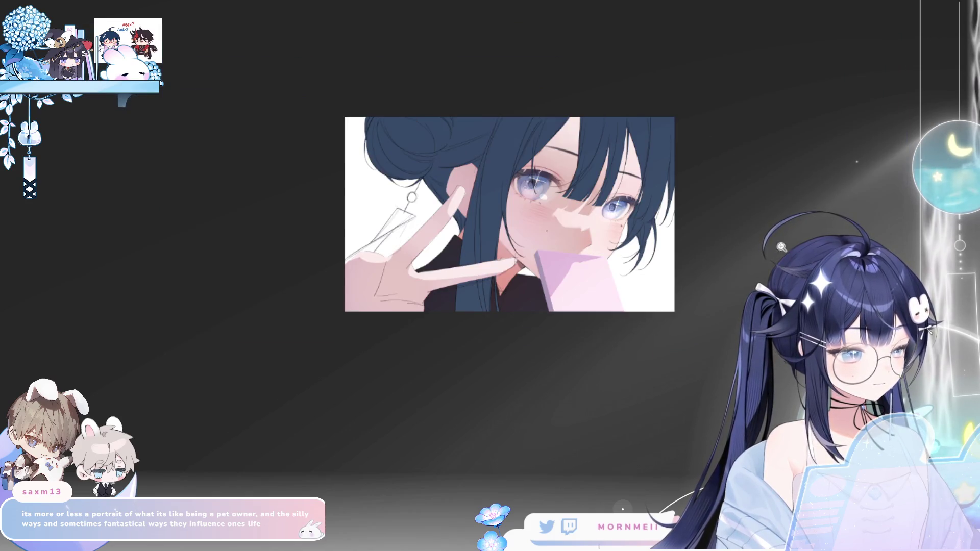
scroll(657, 240, up, 3)
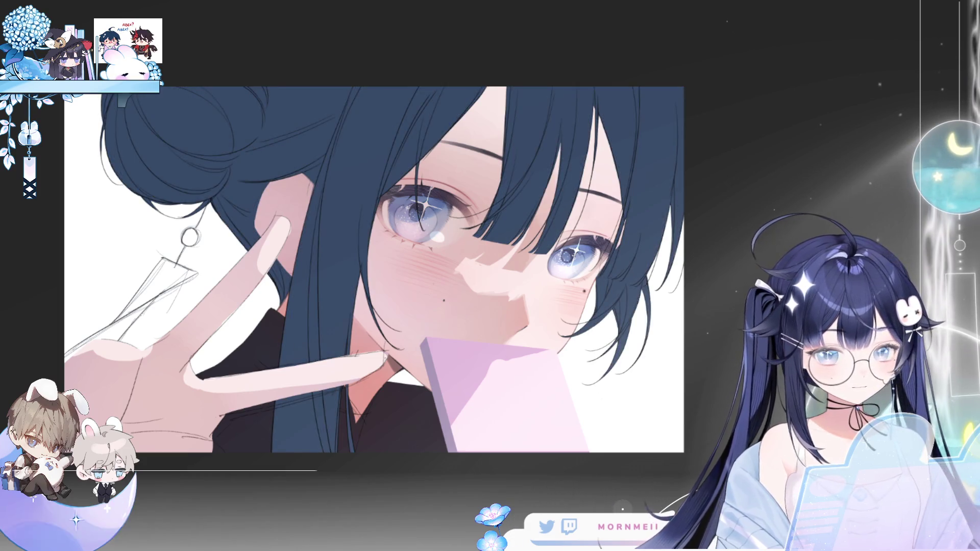
key(h)
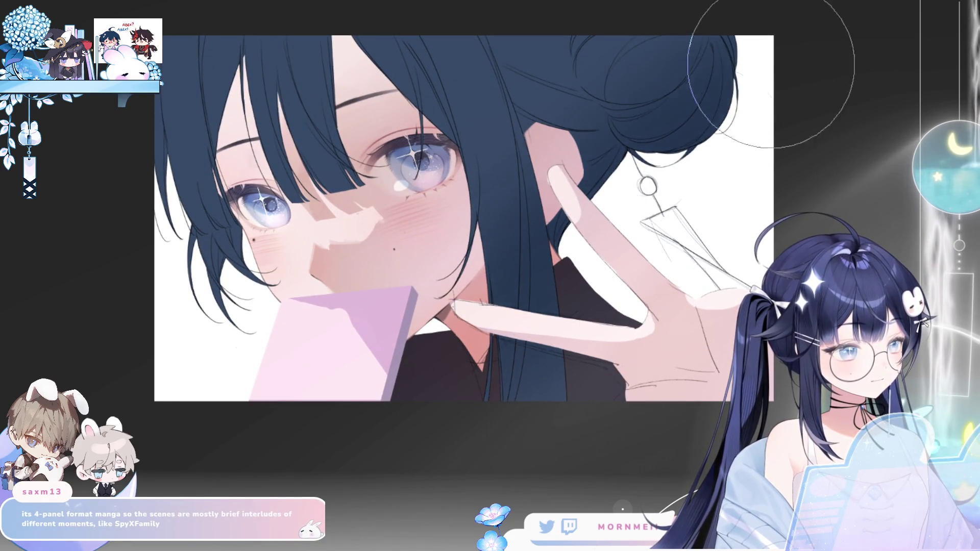
key(bracketleft)
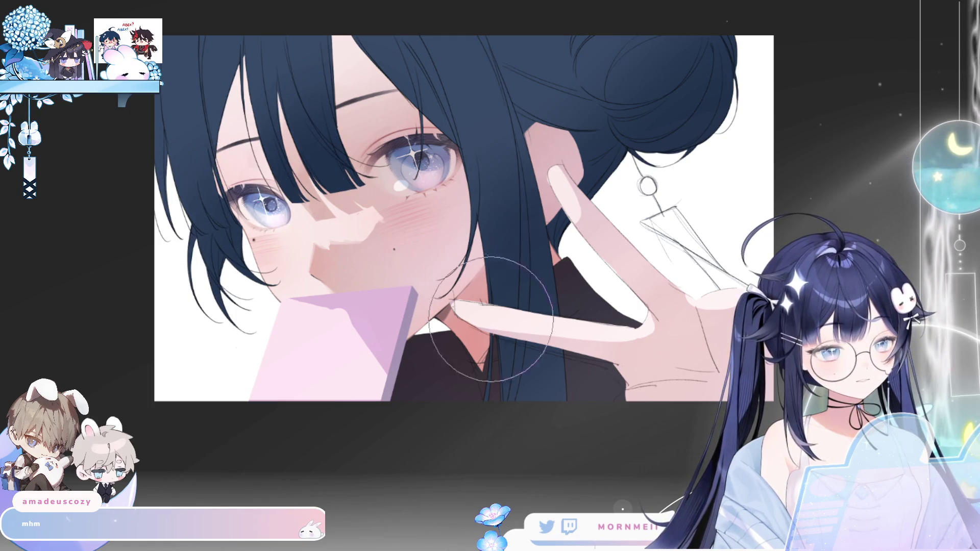
key(h)
drag(492, 103, 374, 172)
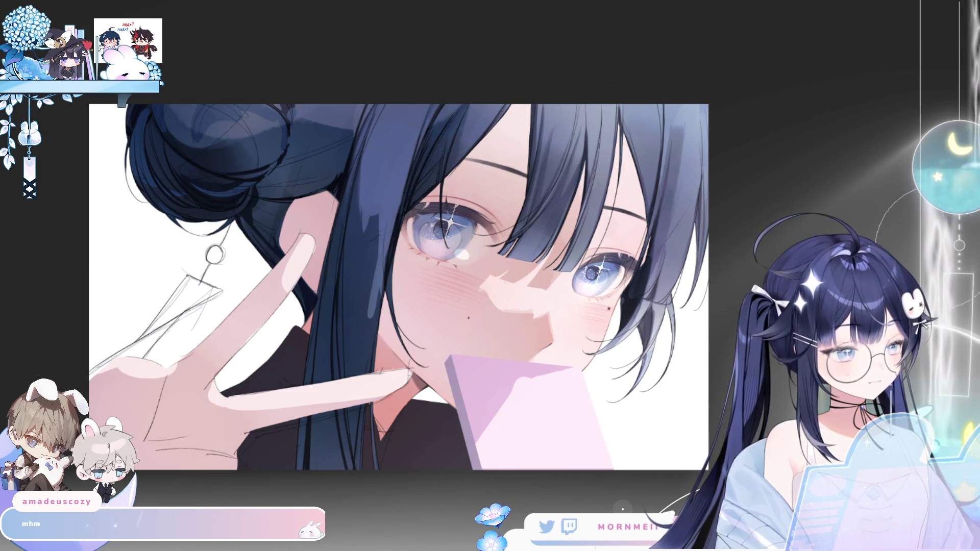
Step: Compare the hair with and without its darker shading and highlights, keeping the flatter lighter version
key(ctrl+z)
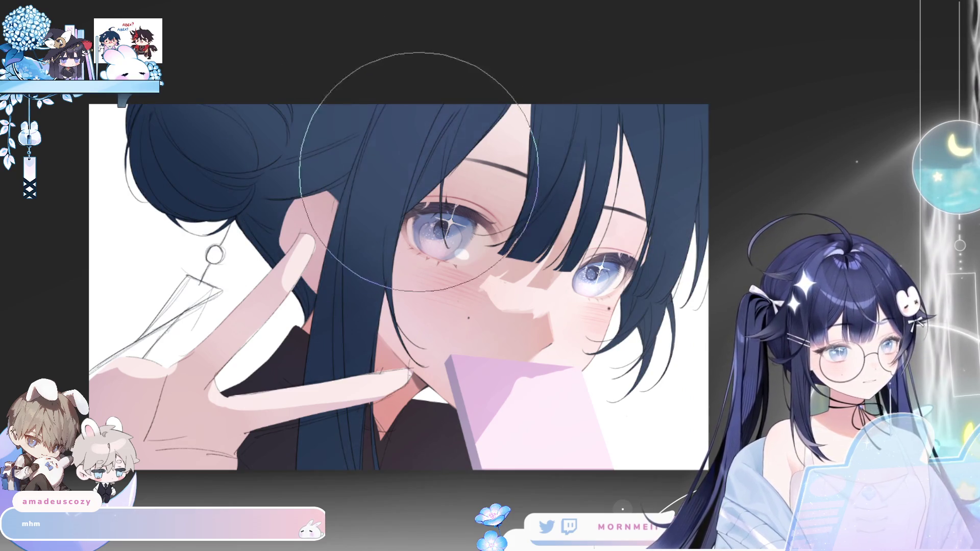
key(h)
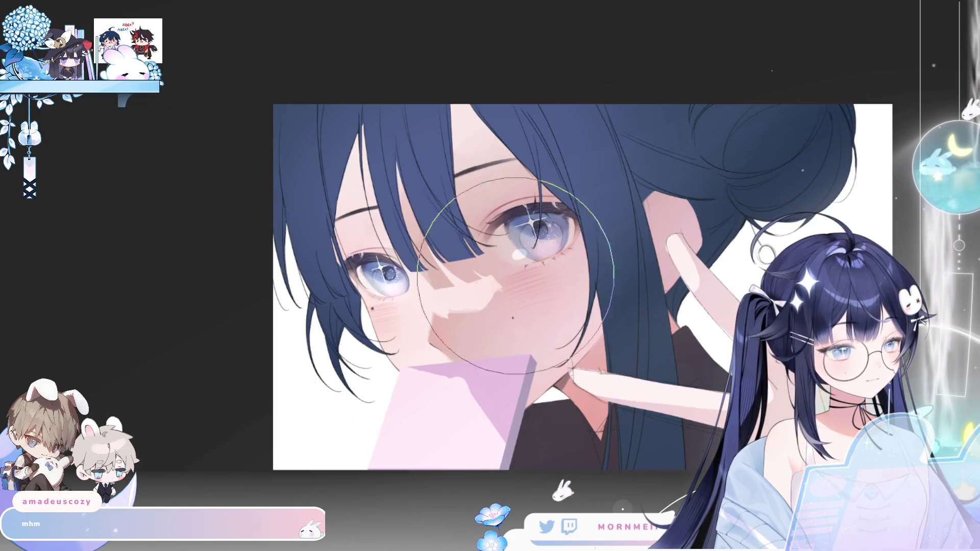
key(h)
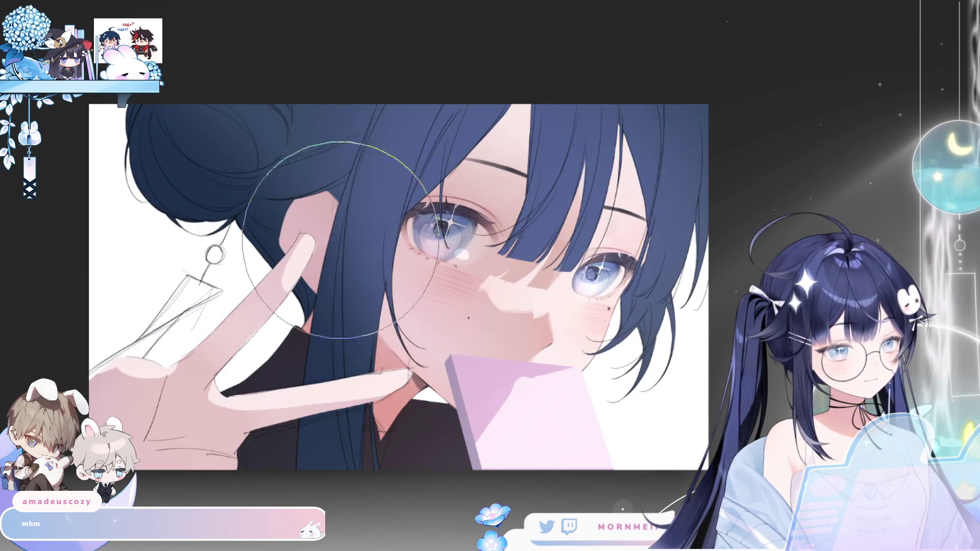
key(ctrl+y)
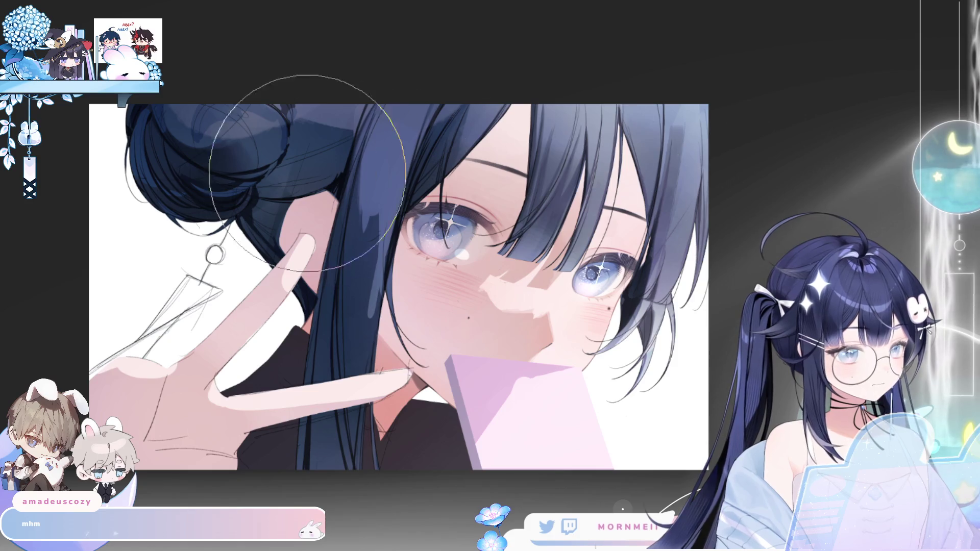
key(ctrl+z)
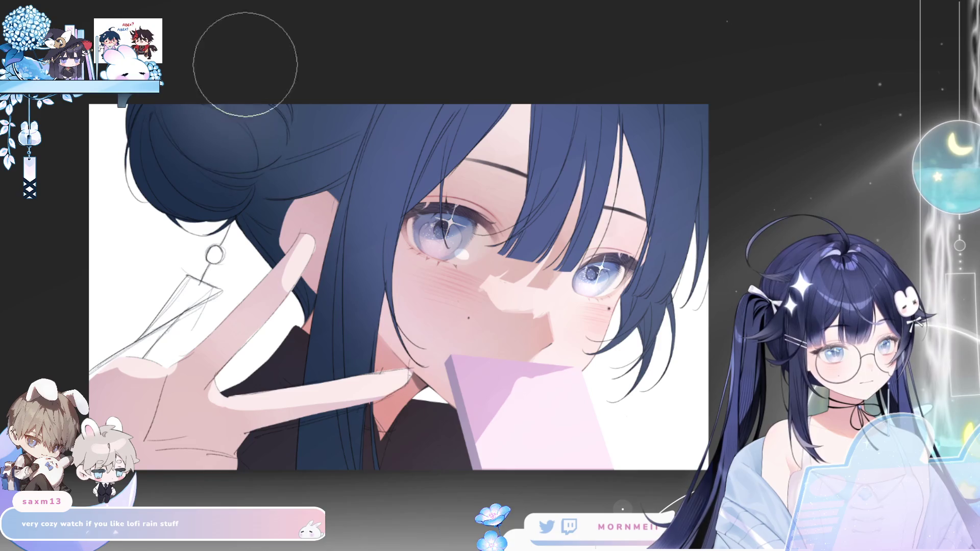
key(h)
key(h)
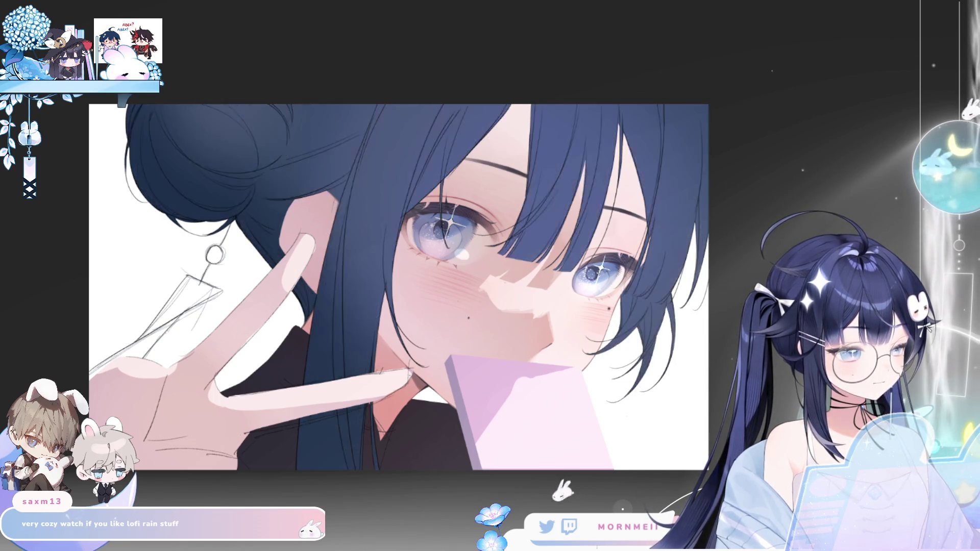
key(h)
key(h)
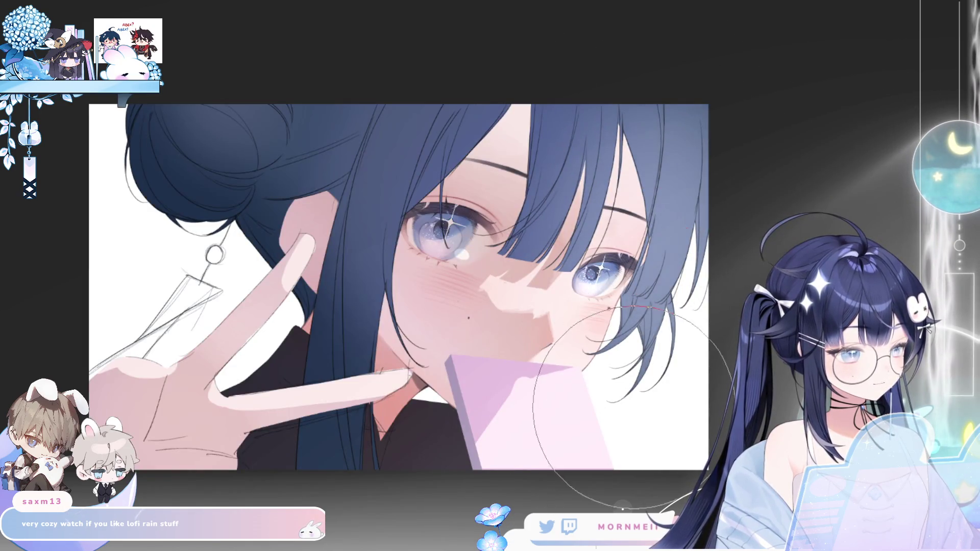
key(h)
key(h)
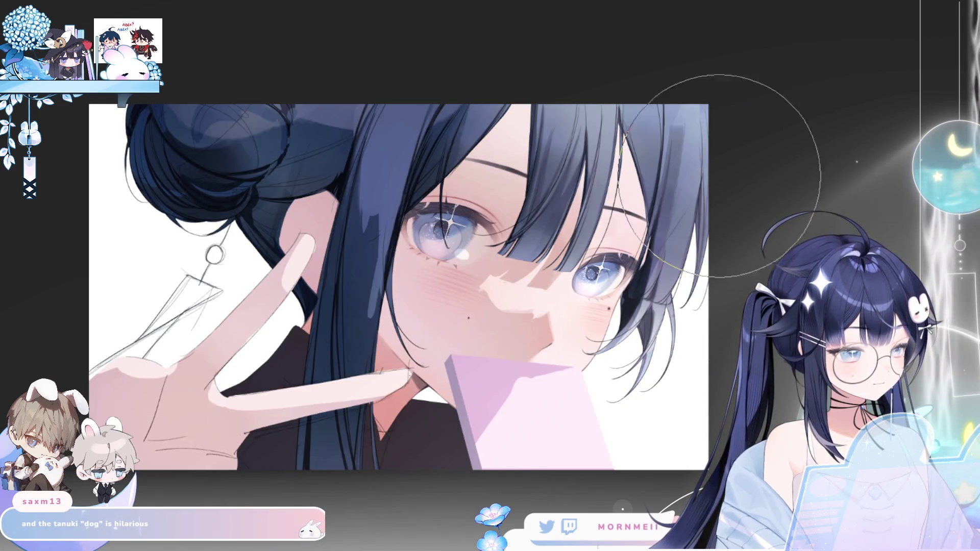
key(ctrl+z)
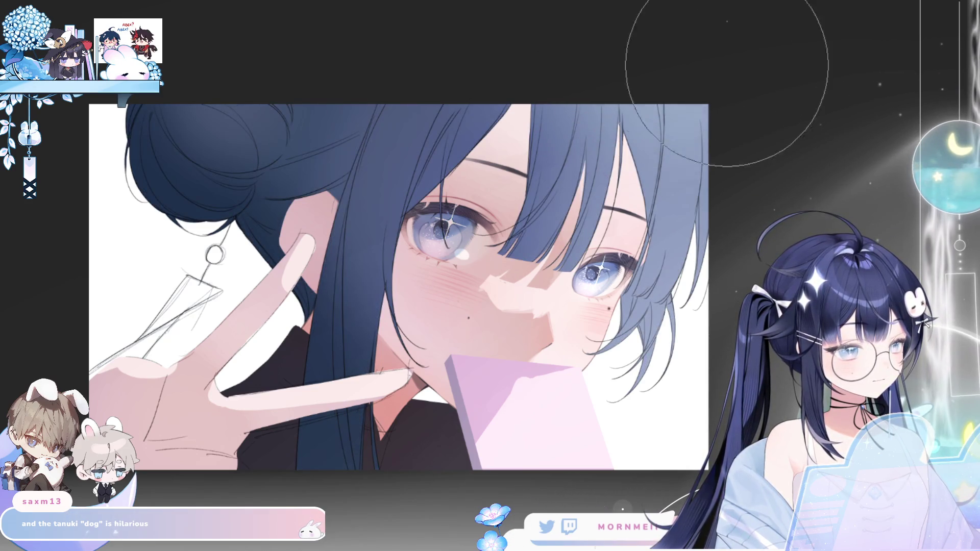
key(h)
key(h)
key(h)
key(h)
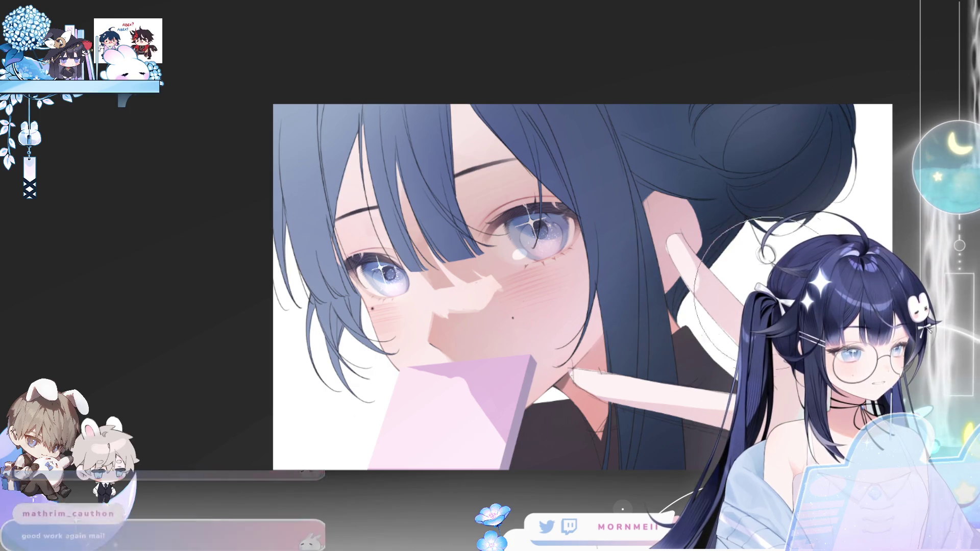
Step: Mirror the view twice, then zoom out to about 75% to see the whole portrait
key(h)
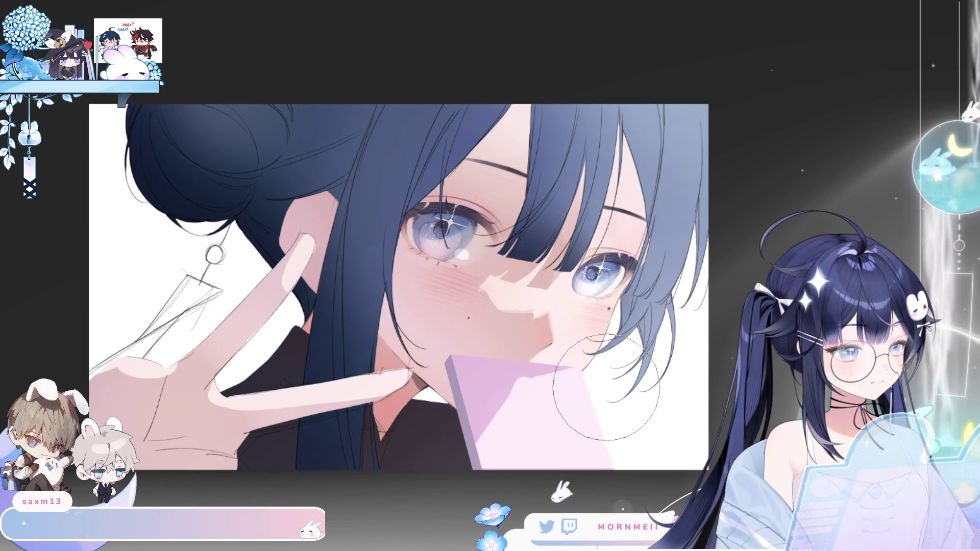
key(h)
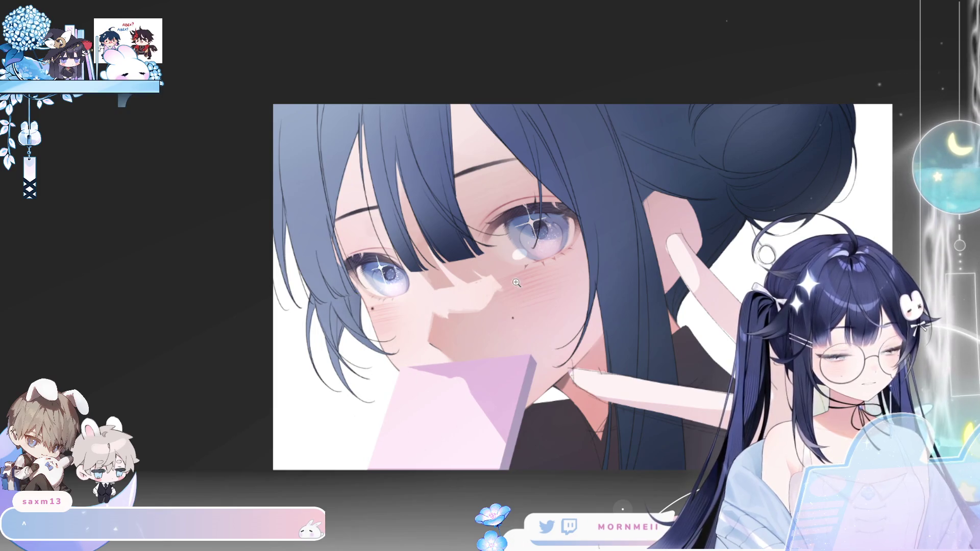
key(ctrl+minus)
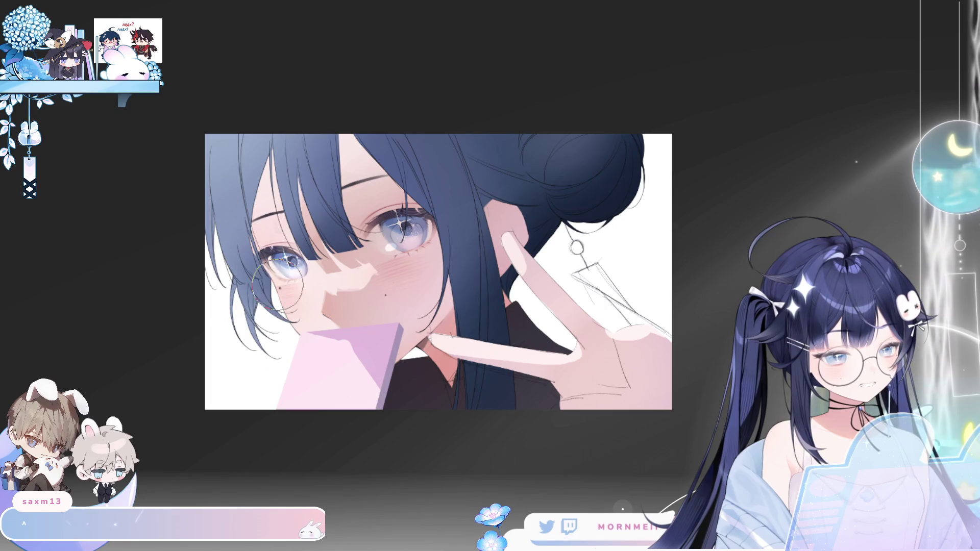
Step: Mirror and pan the portrait, darken the right-side hair, then zoom out in normal orientation
key(h)
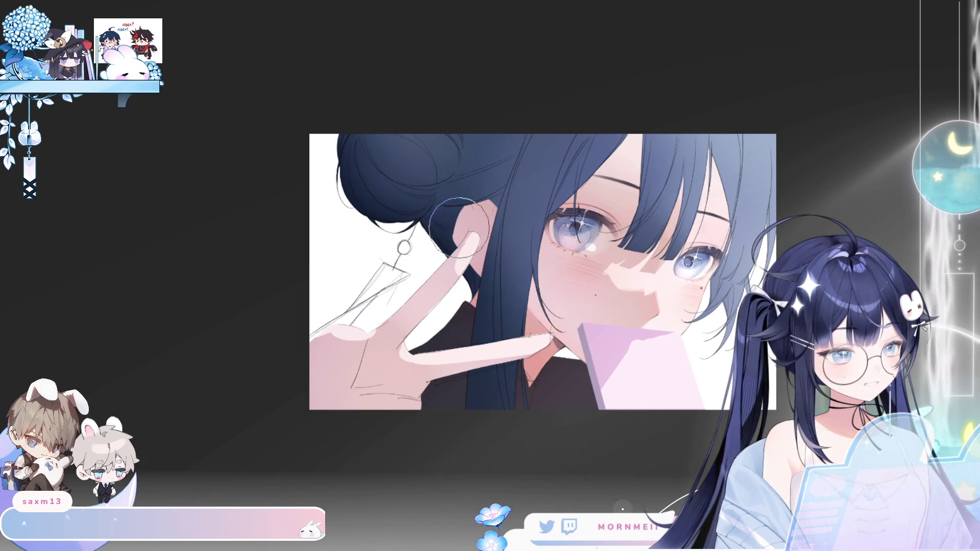
key(h)
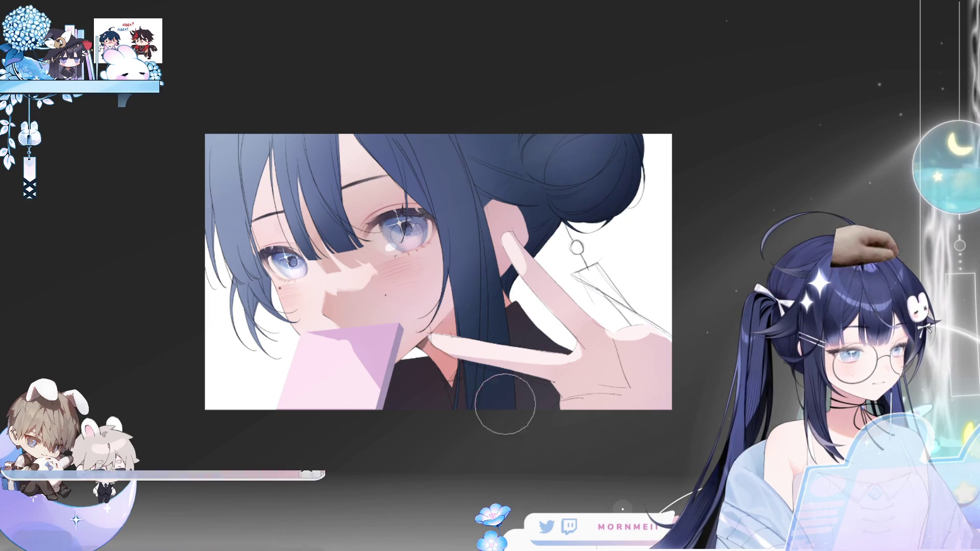
key(h)
drag(809, 228, 744, 164)
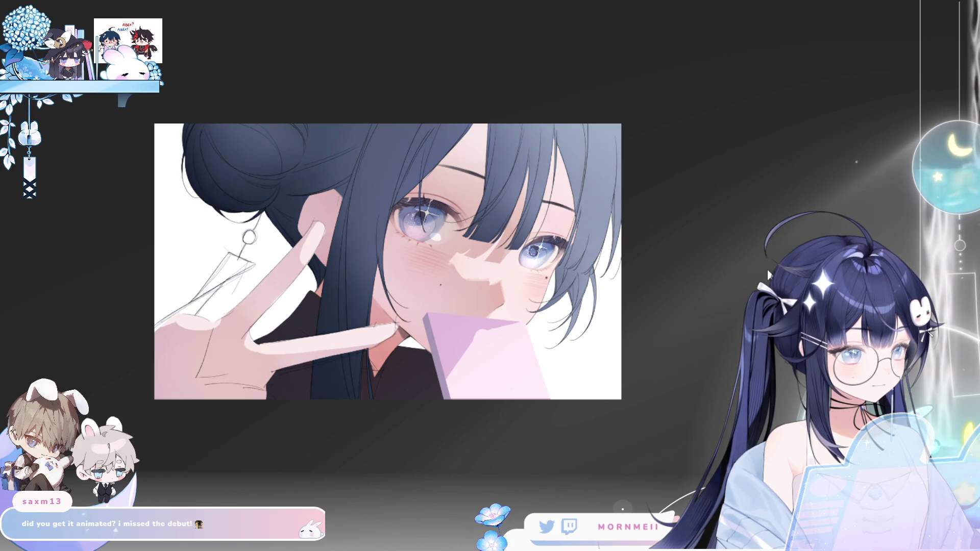
key(ctrl+z)
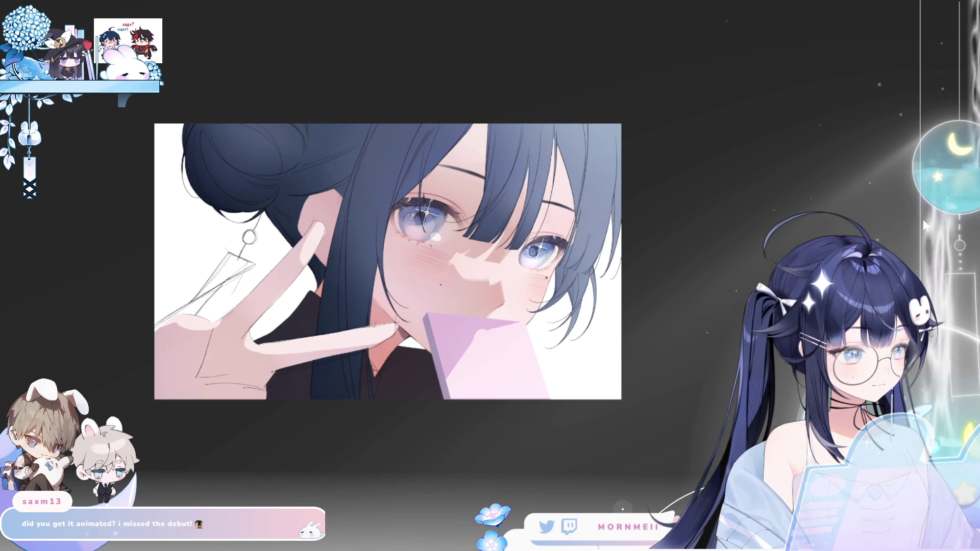
scroll(388, 262, down, 3)
scroll(510, 72, up, 4)
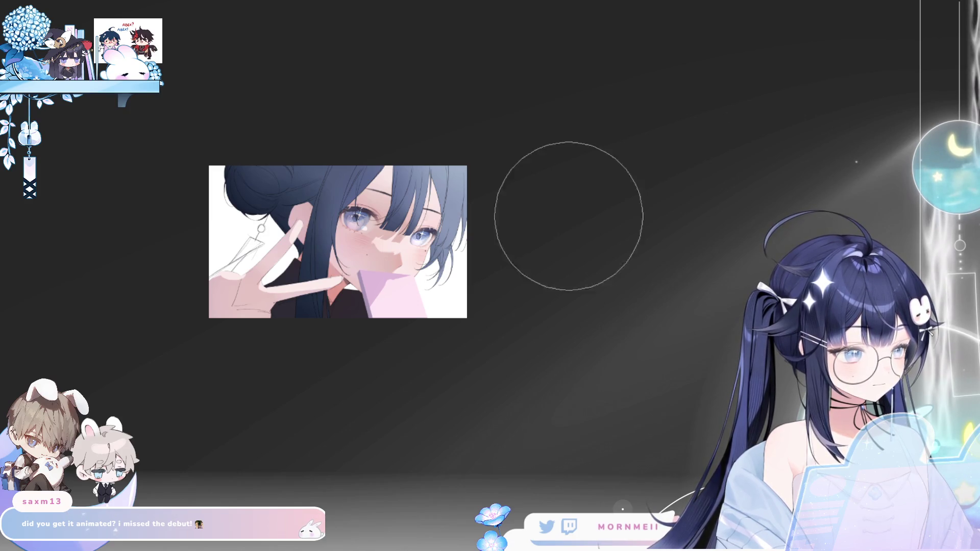
Step: Zoom in and back out on the portrait, briefly mirroring the view to check the drawing
click(367, 201)
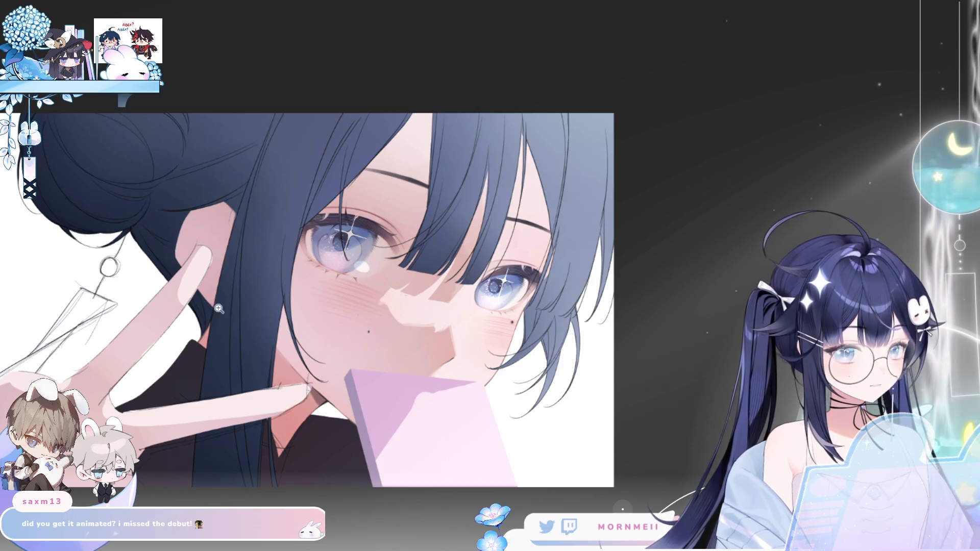
key(ctrl+minus)
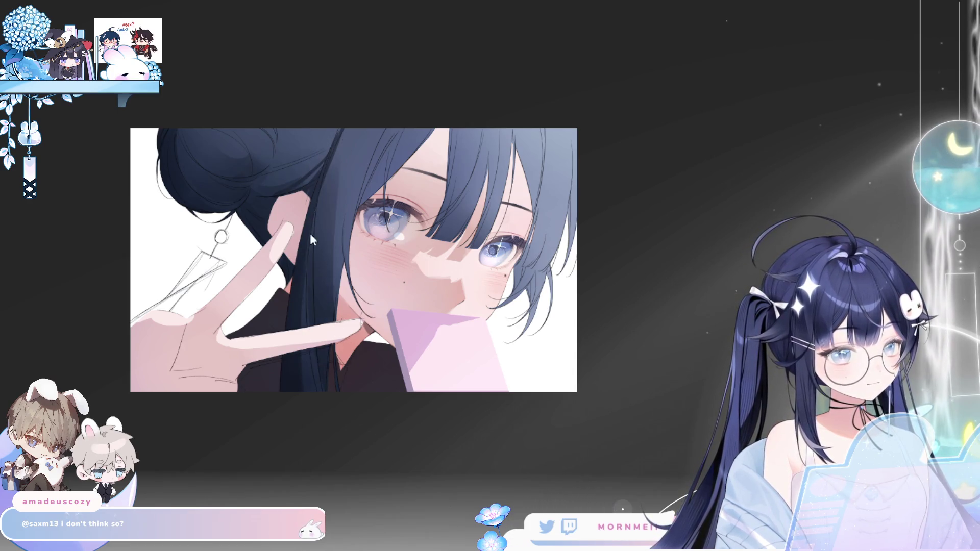
key(h)
key(h)
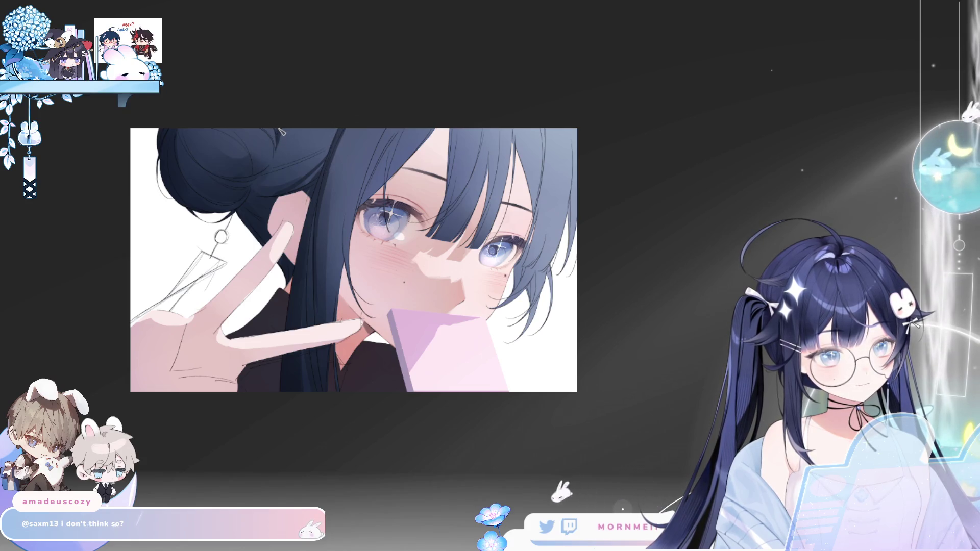
key(h)
key(h)
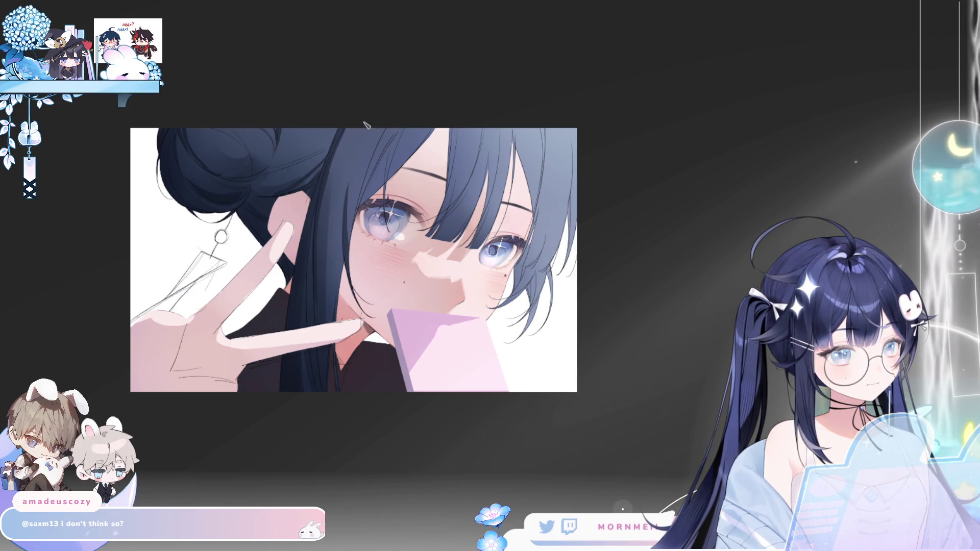
key(h)
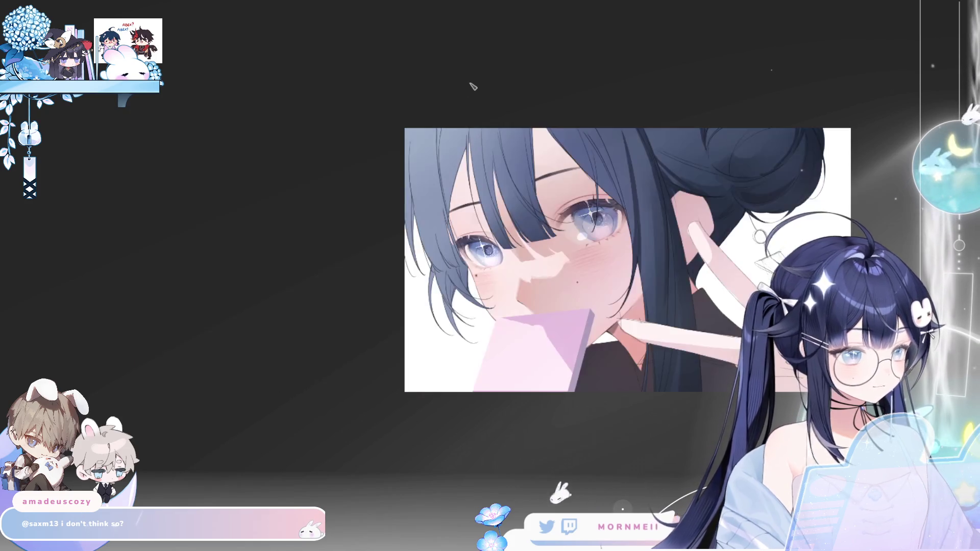
key(h)
drag(594, 245, 545, 296)
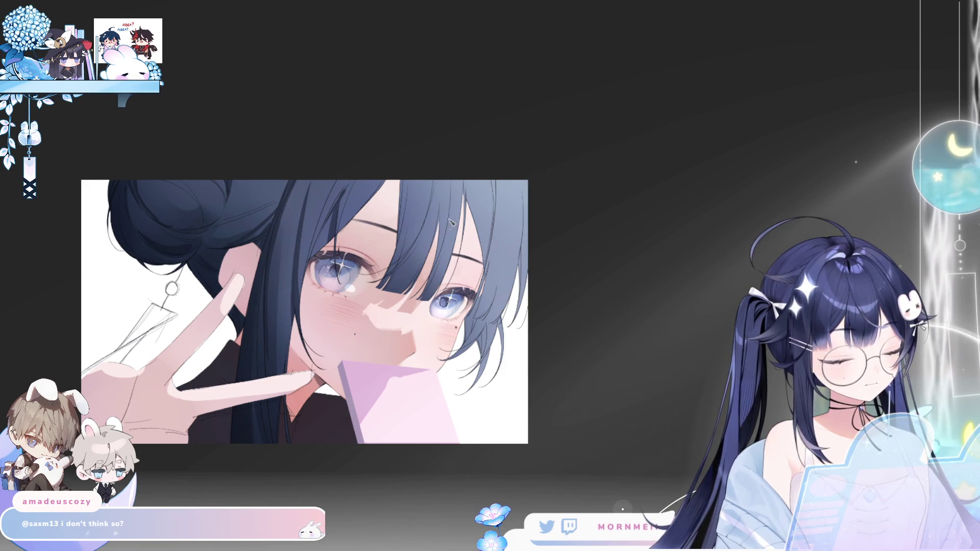
scroll(415, 250, up, 3)
key(h)
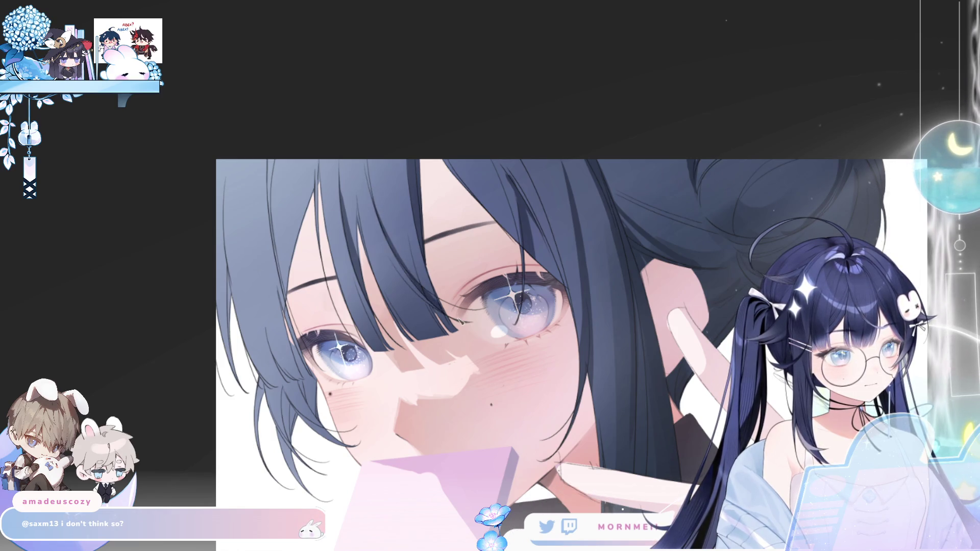
key(h)
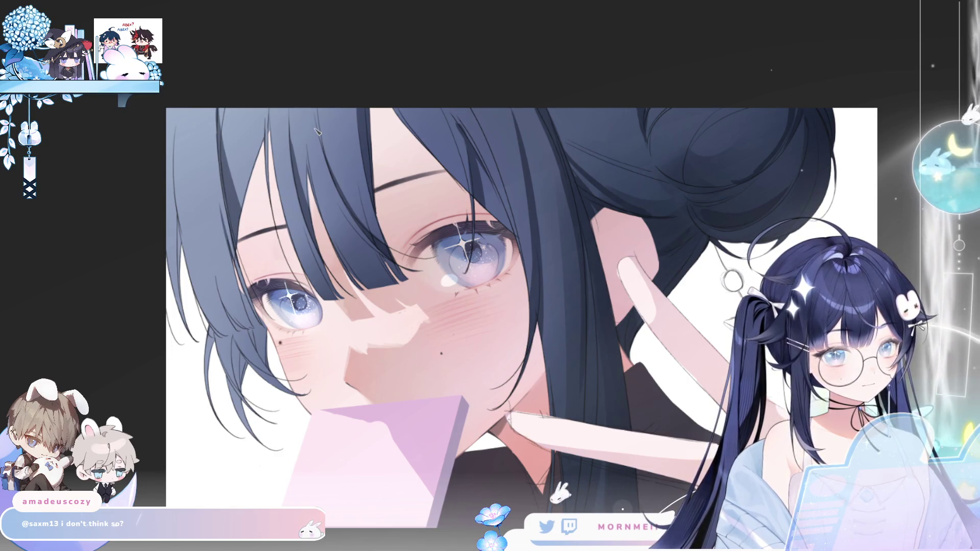
key(h)
key(h)
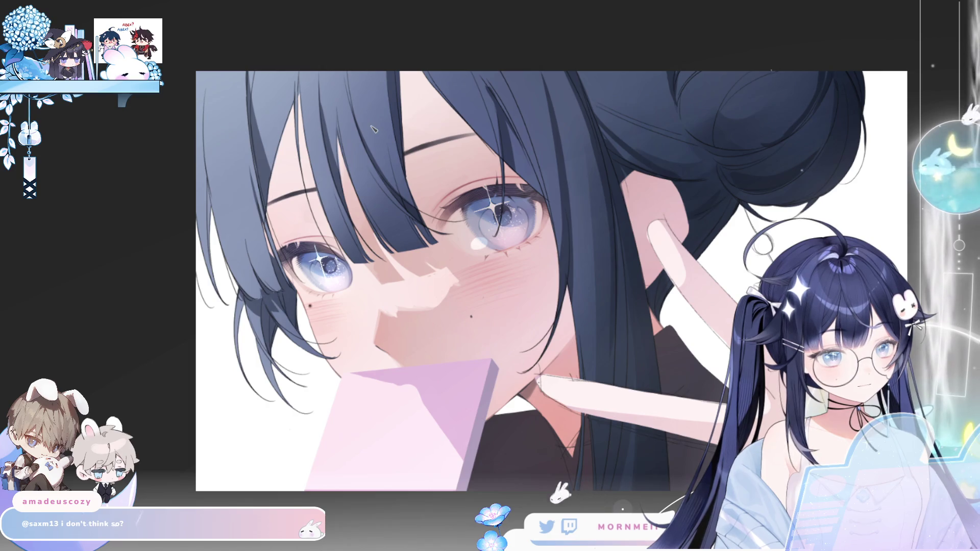
key(h)
key(h)
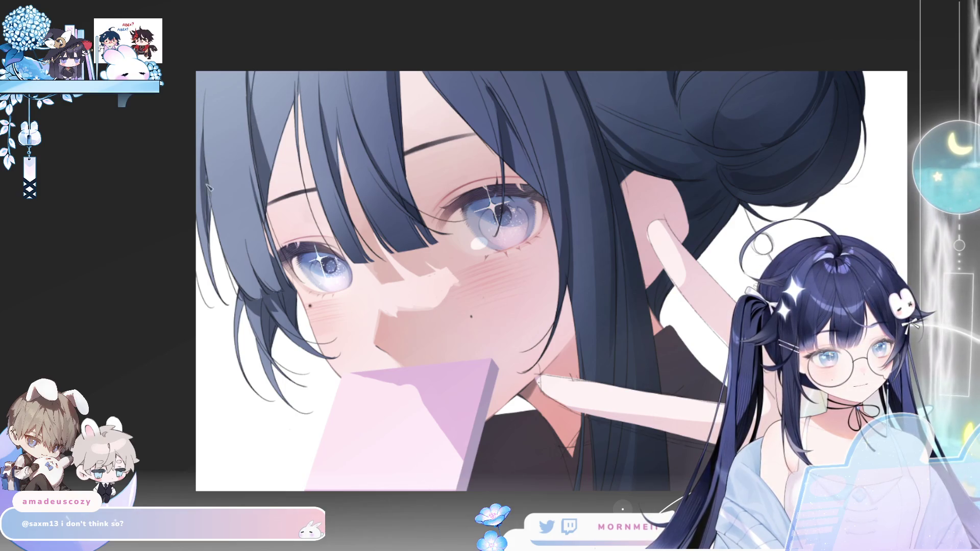
key(h)
key(h)
drag(341, 121, 251, 186)
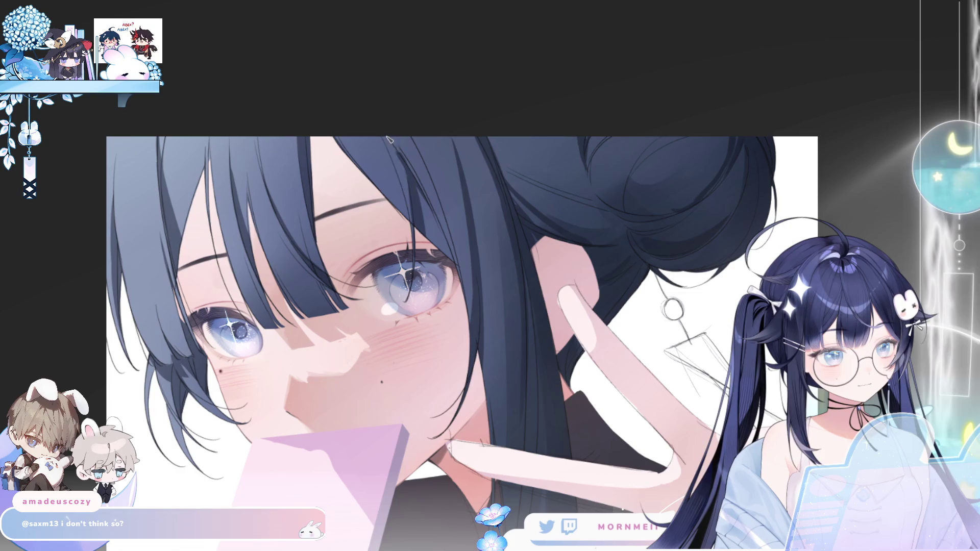
Step: Mirror the illustration horizontally, pan it left, and zoom in
key(h)
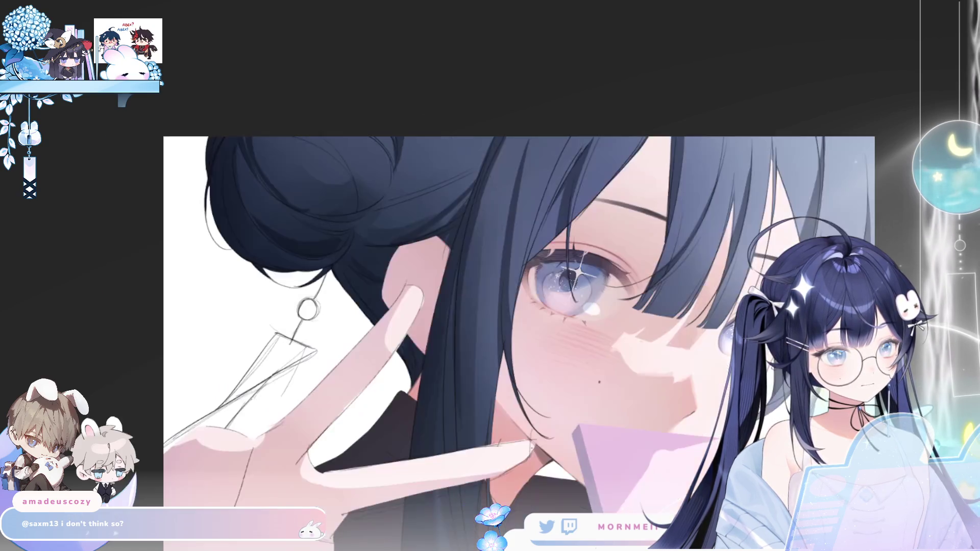
drag(657, 71, 543, 93)
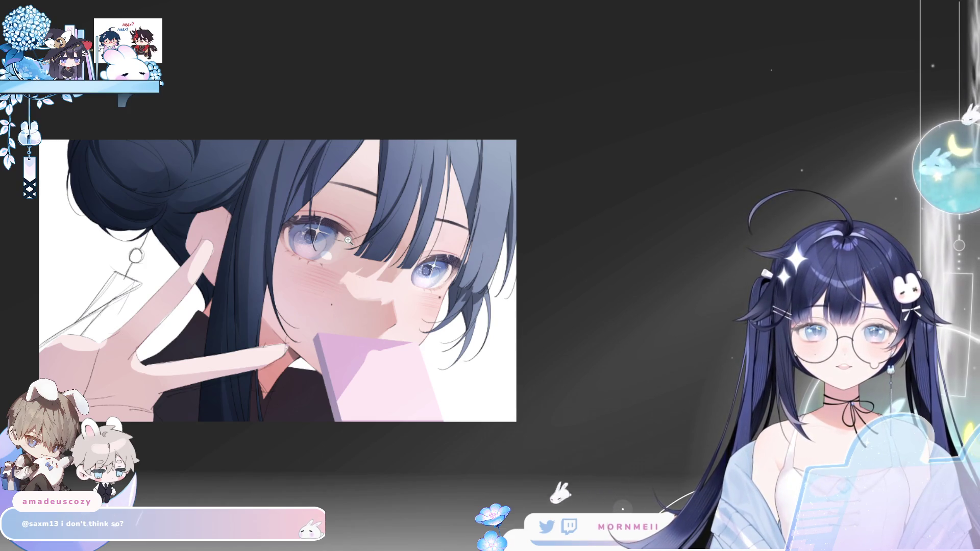
click(160, 153)
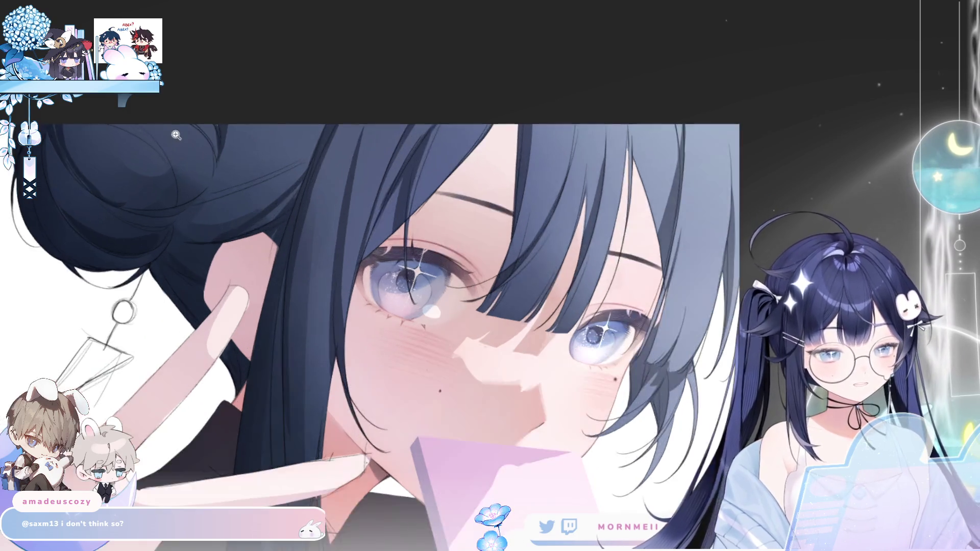
Step: Zoom in and pan to a close-up of the hair bun and earring, checking it mirrored
key(h)
click(794, 154)
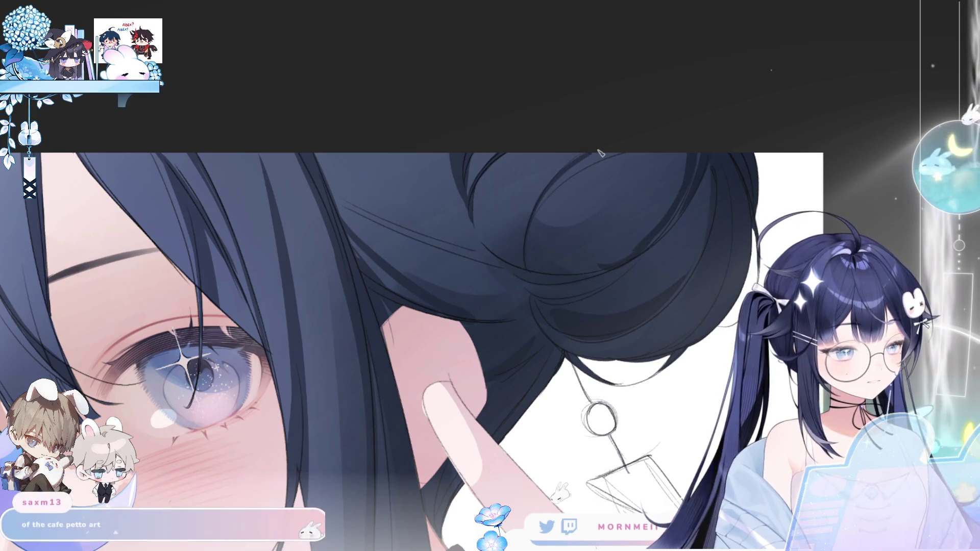
mouse_move(627, 170)
mouse_down()
mouse_move(520, 175)
mouse_move(464, 98)
mouse_up()
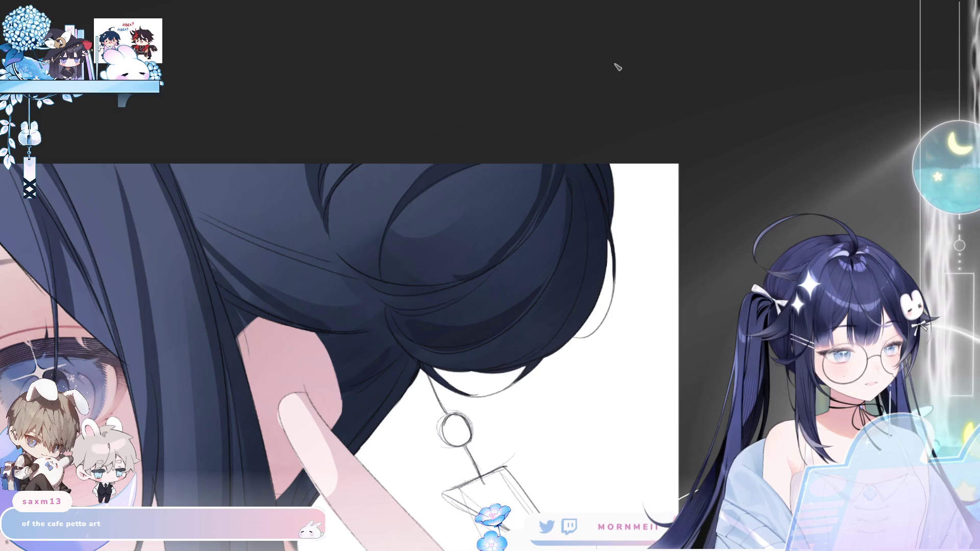
key(h)
drag(504, 230, 369, 190)
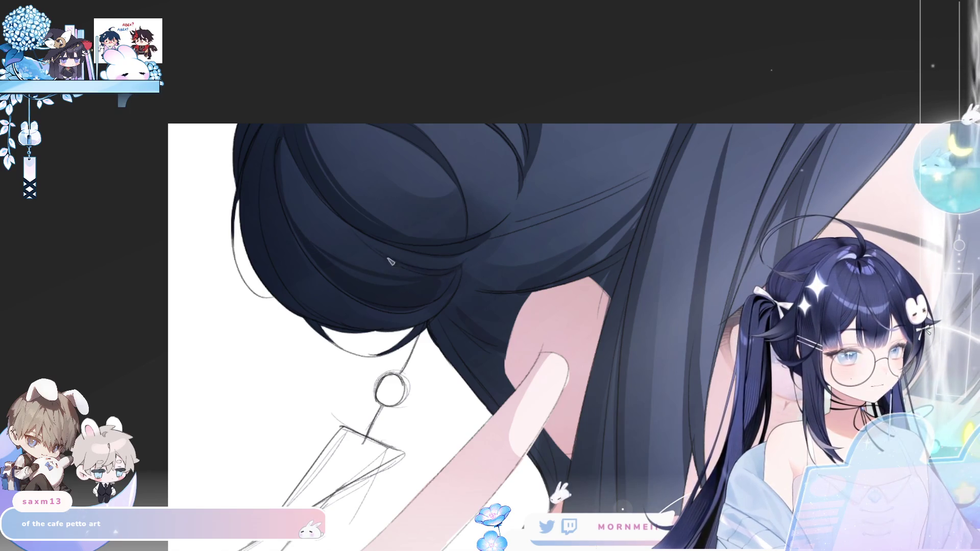
scroll(426, 298, left, 5)
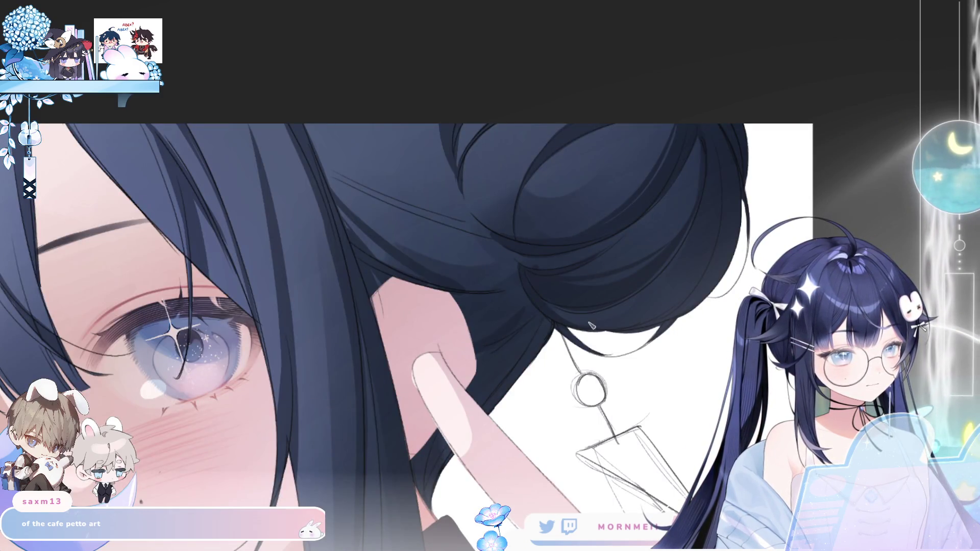
scroll(471, 147, right, 5)
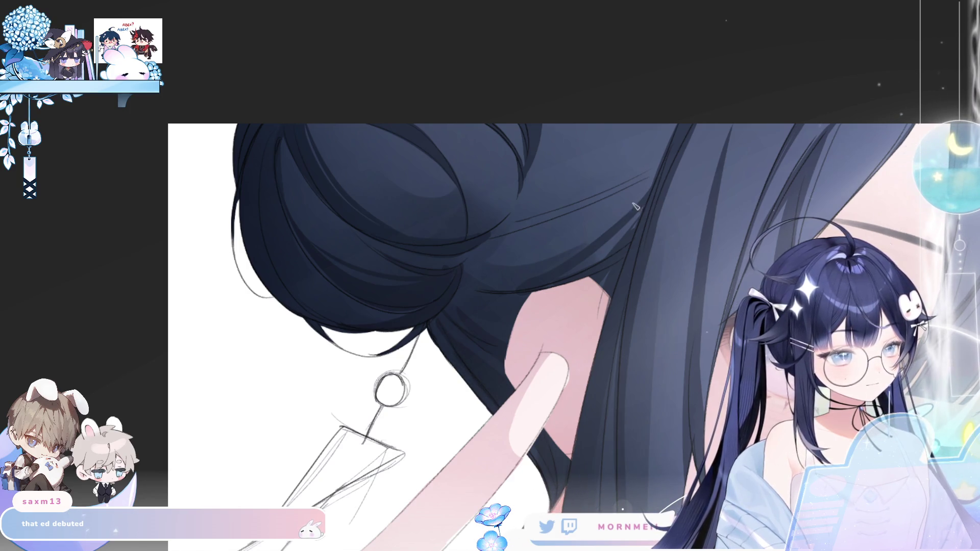
key(h)
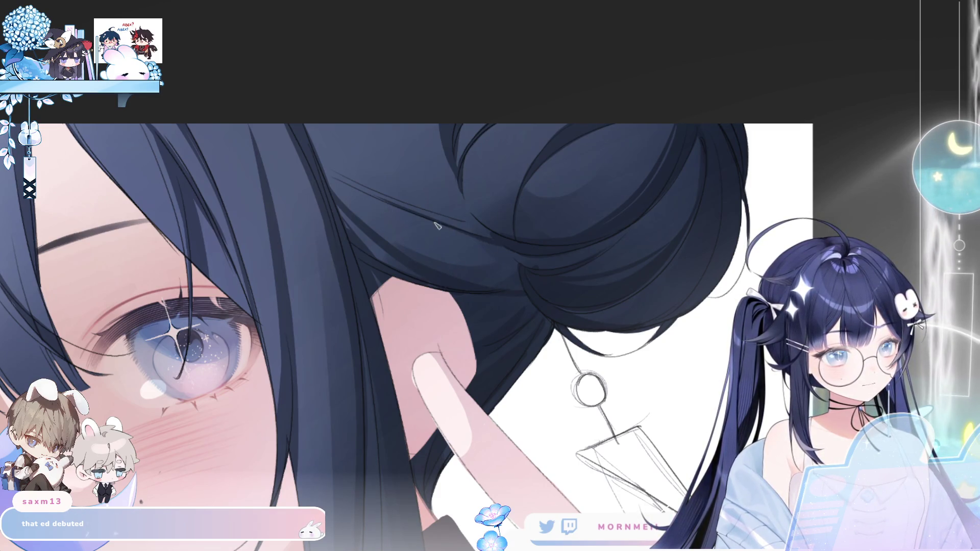
key(h)
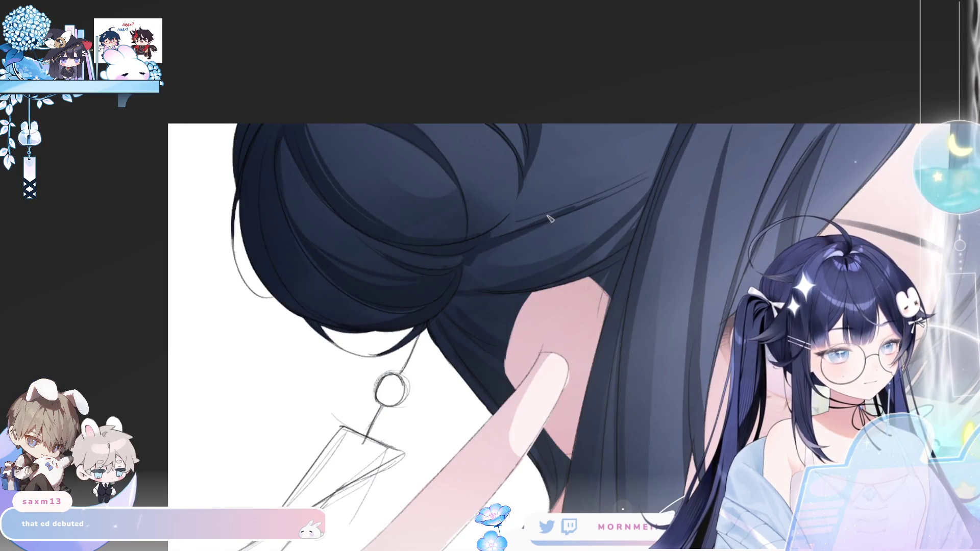
Step: Paint two darker strokes along the hair strands beside the bun, then view the whole image
key(Home)
scroll(626, 267, up, 3)
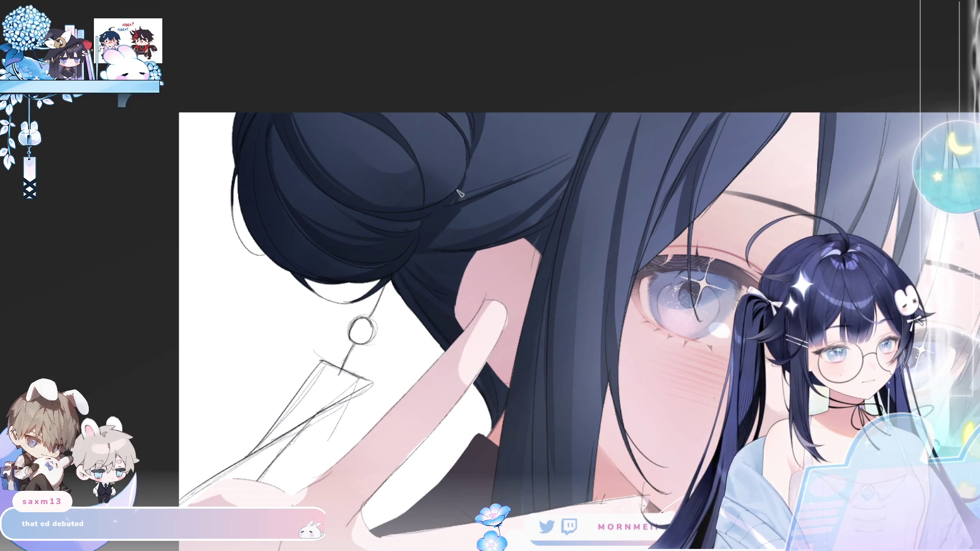
mouse_move(486, 191)
mouse_down()
mouse_move(562, 162)
mouse_move(510, 186)
mouse_move(522, 178)
mouse_up()
mouse_move(572, 158)
mouse_down()
mouse_move(559, 150)
mouse_move(577, 151)
mouse_move(545, 143)
mouse_up()
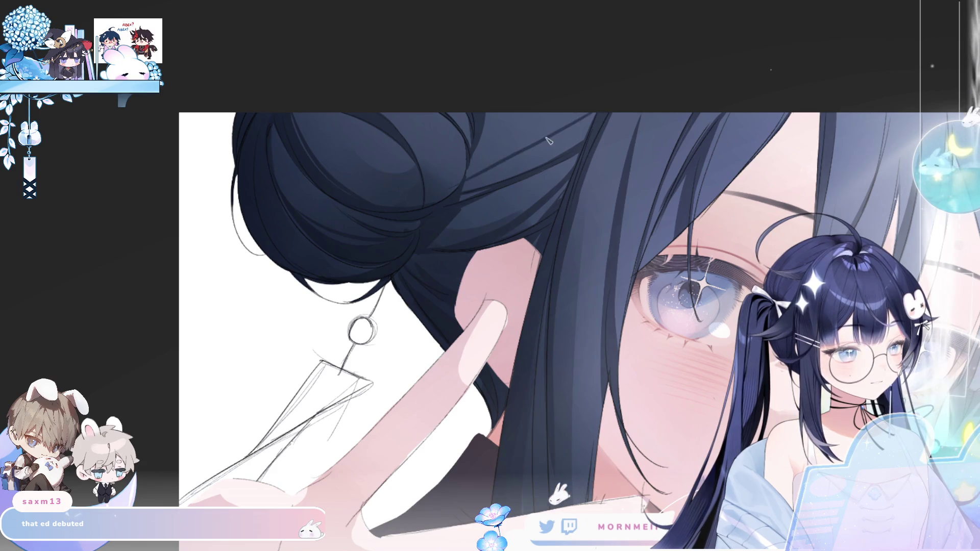
scroll(554, 141, down, 3)
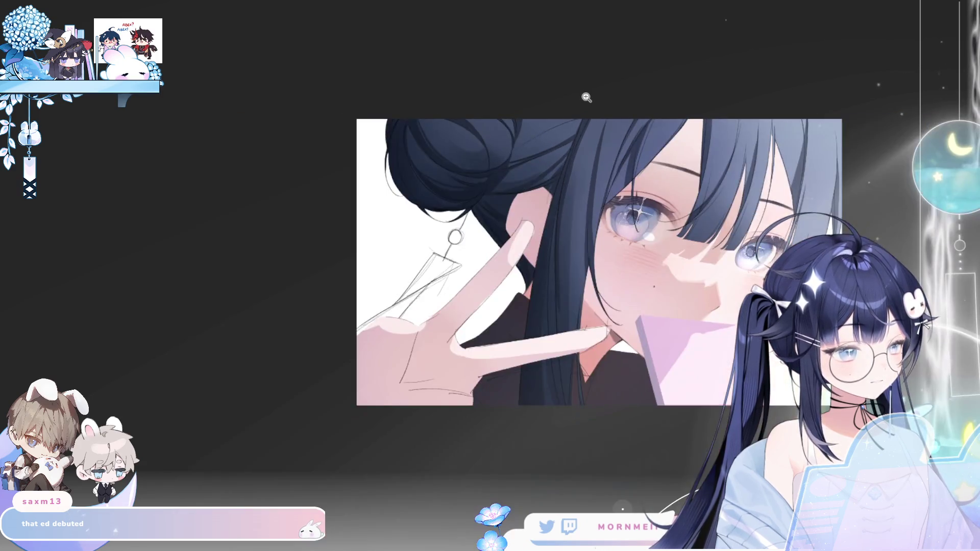
key(h)
key(h)
key(h)
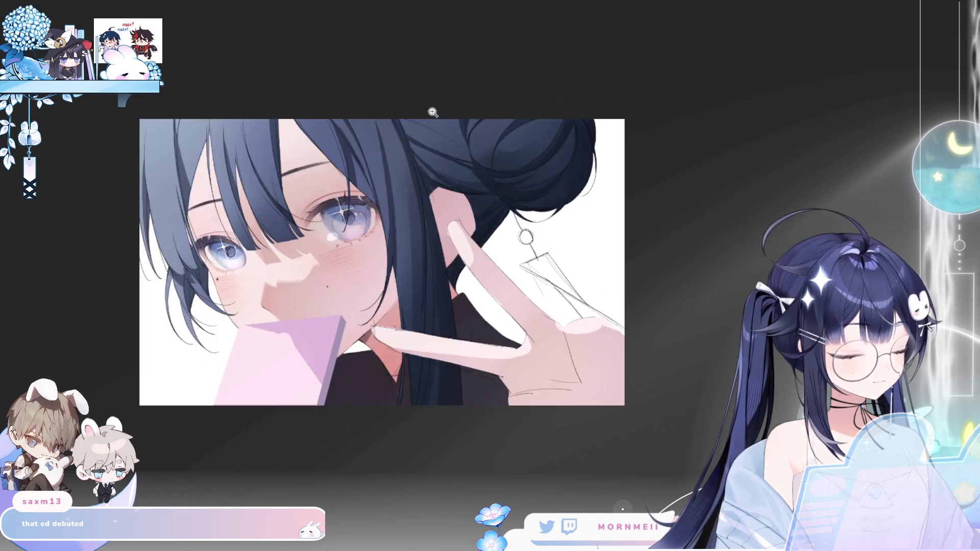
scroll(442, 113, up, 4)
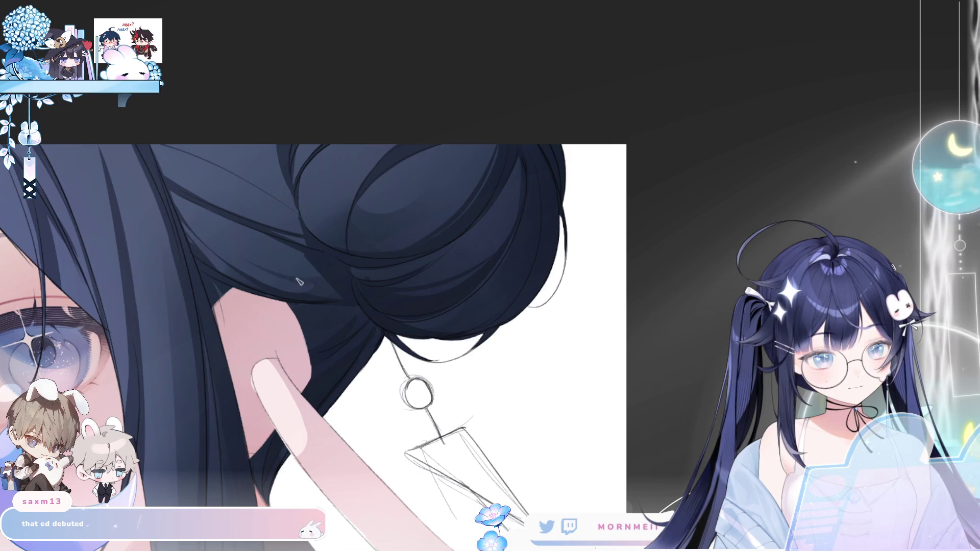
key(ctrl+0)
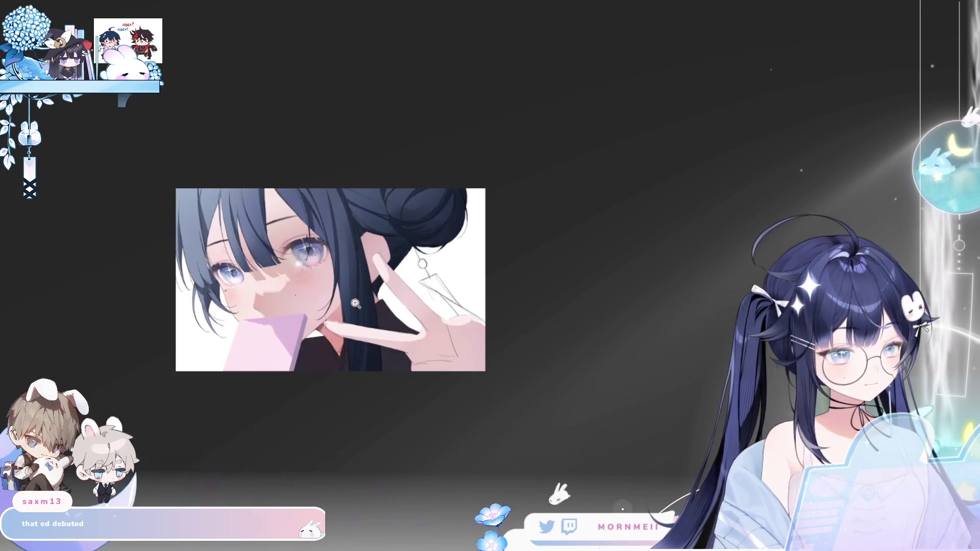
key(m)
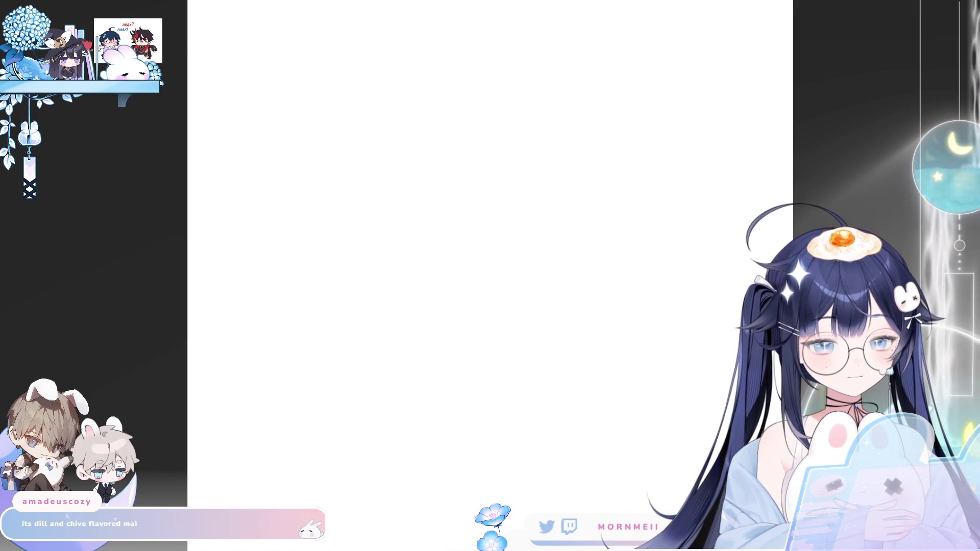
Step: Sketch test strokes and a pink oval arc outline, then undo them back to a blank canvas
drag(339, 214, 434, 152)
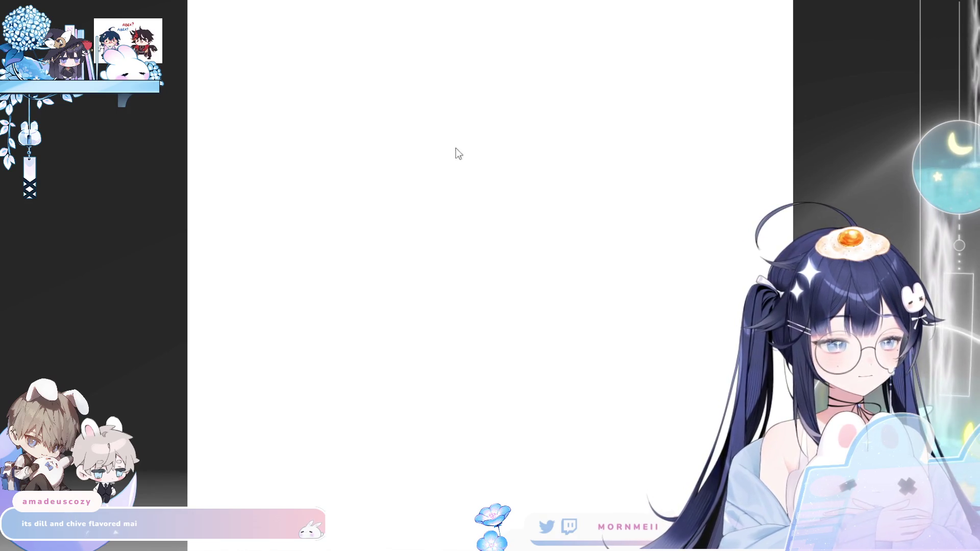
drag(422, 228, 461, 175)
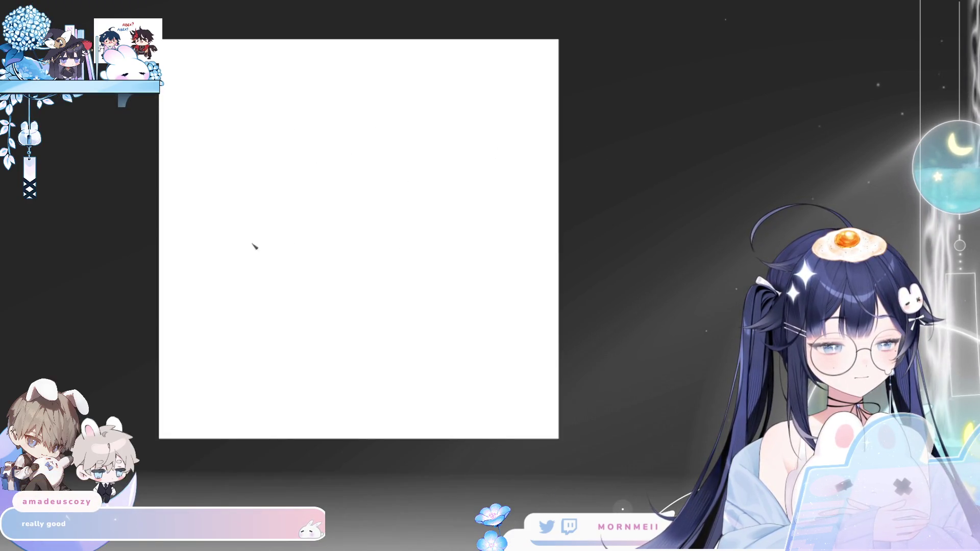
mouse_move(237, 200)
mouse_down()
mouse_move(240, 162)
mouse_move(280, 138)
mouse_move(334, 128)
mouse_up()
key(ctrl+z)
mouse_move(242, 160)
mouse_down()
mouse_move(444, 147)
mouse_move(447, 191)
mouse_up()
key(ctrl+z)
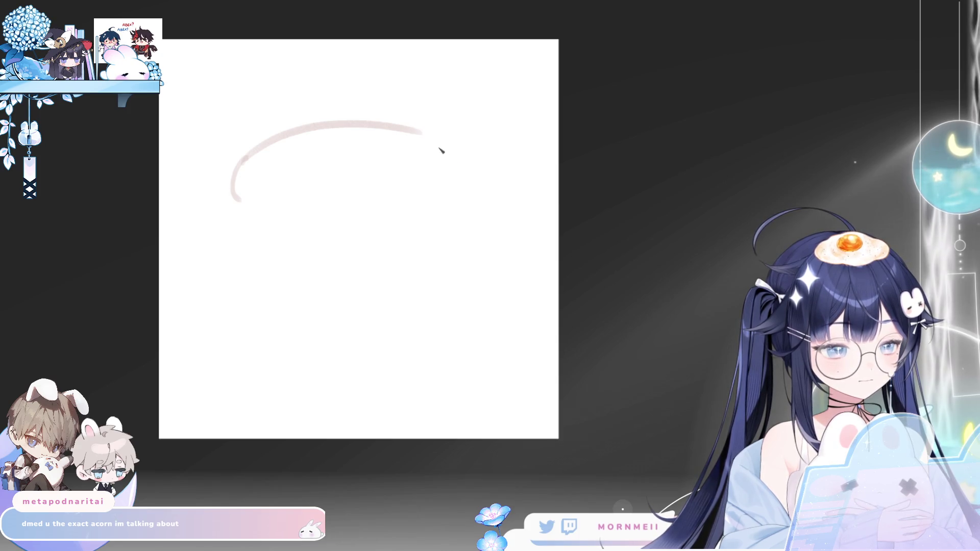
drag(428, 135, 449, 198)
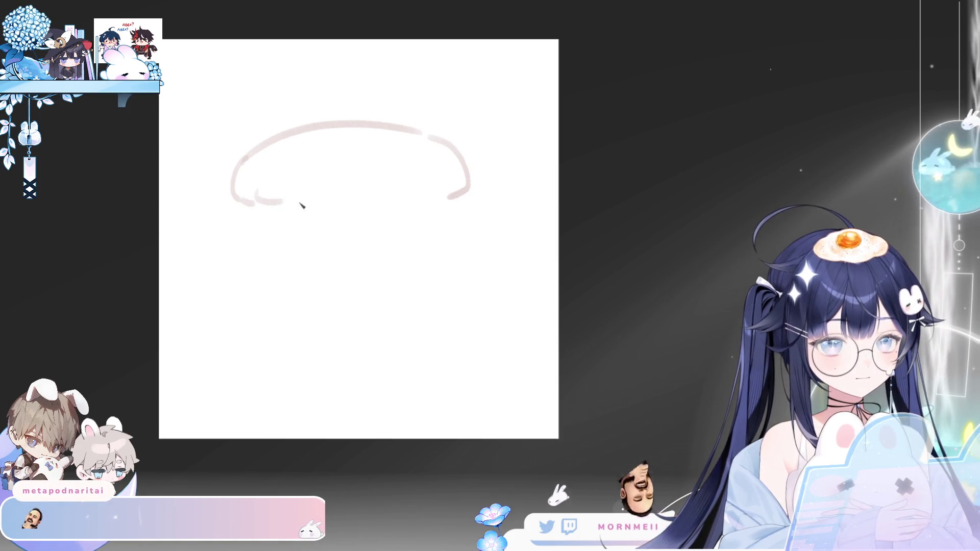
drag(263, 204, 346, 196)
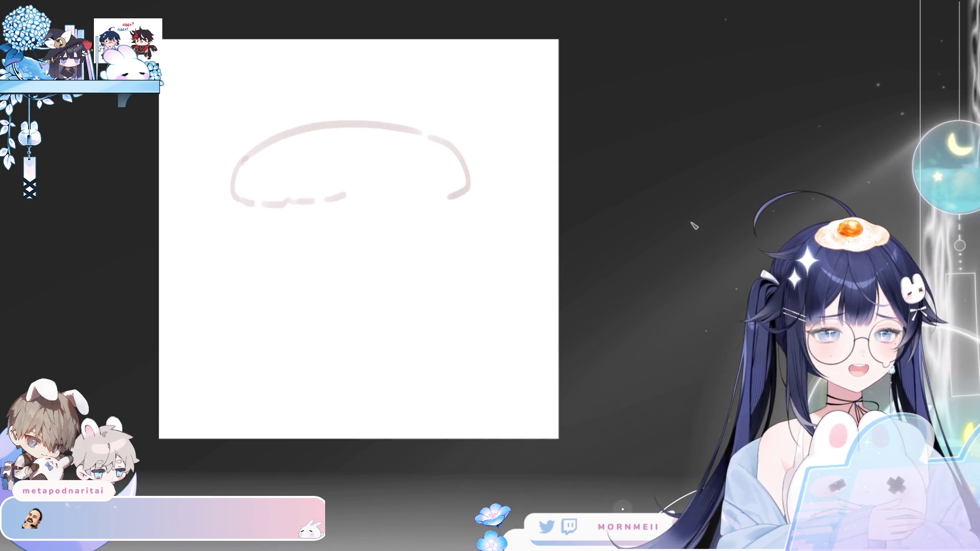
key(ctrl+z)
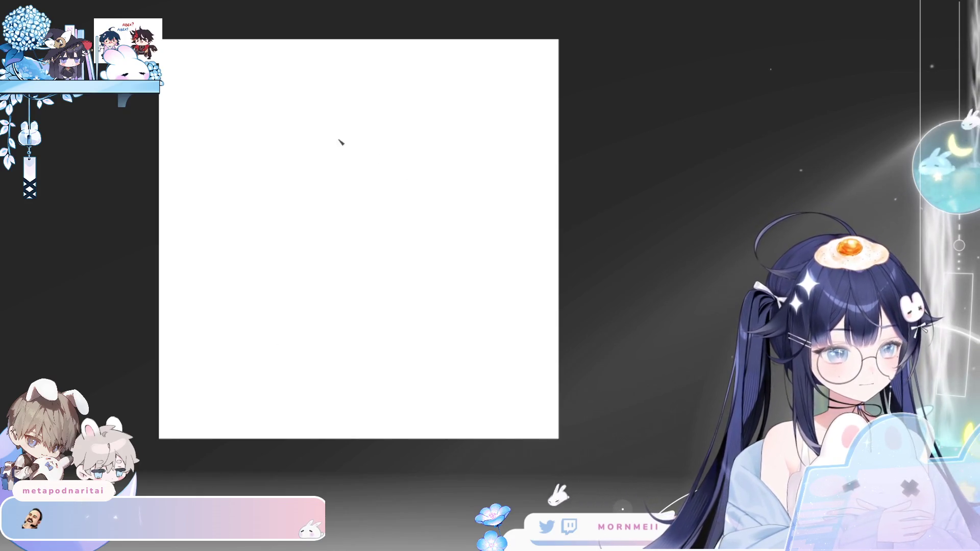
Step: Sketch the round blob body with a pointed top tip, retracing its lower-left curve with a larger brush
mouse_move(383, 137)
mouse_down()
mouse_move(325, 139)
mouse_move(433, 157)
mouse_up()
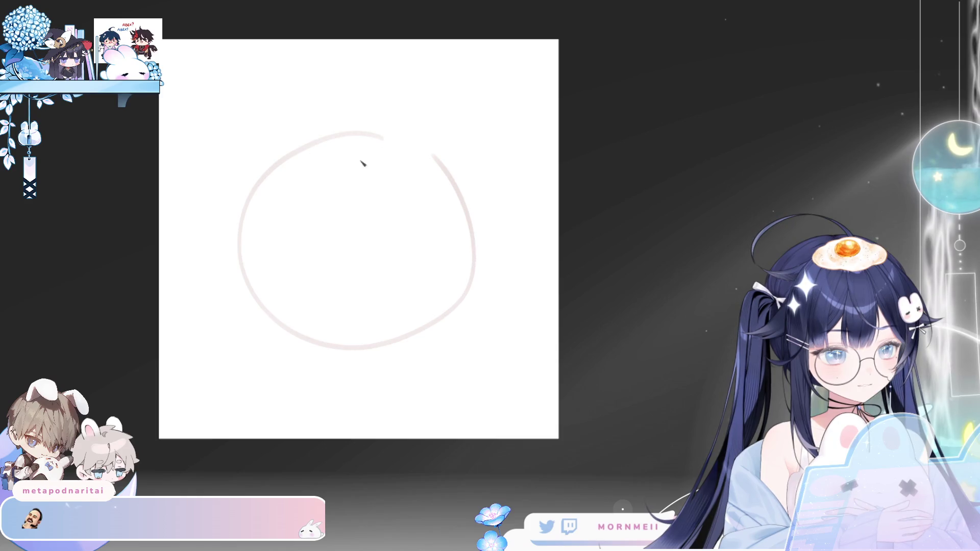
mouse_move(299, 155)
mouse_down()
mouse_move(399, 144)
mouse_move(434, 163)
mouse_move(472, 288)
mouse_move(393, 344)
mouse_up()
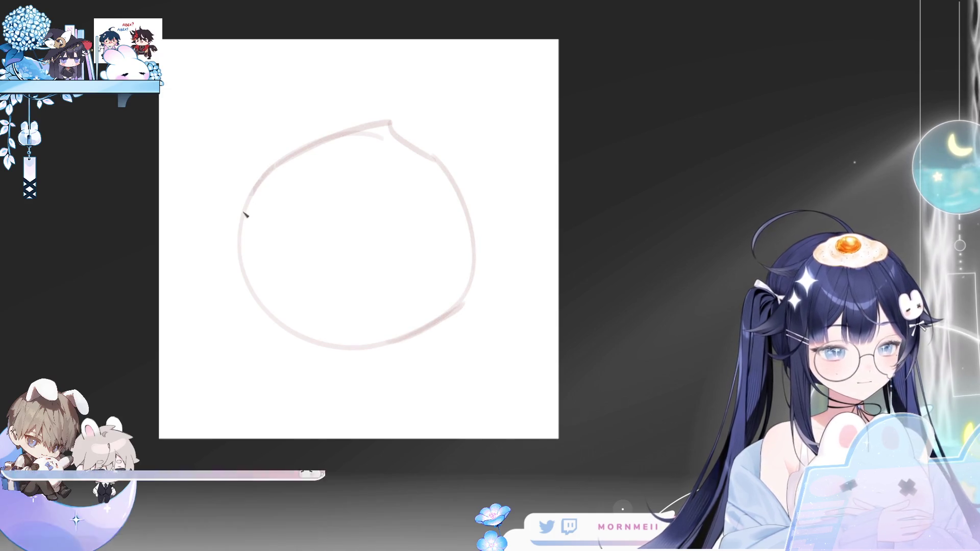
key(ctrl+z)
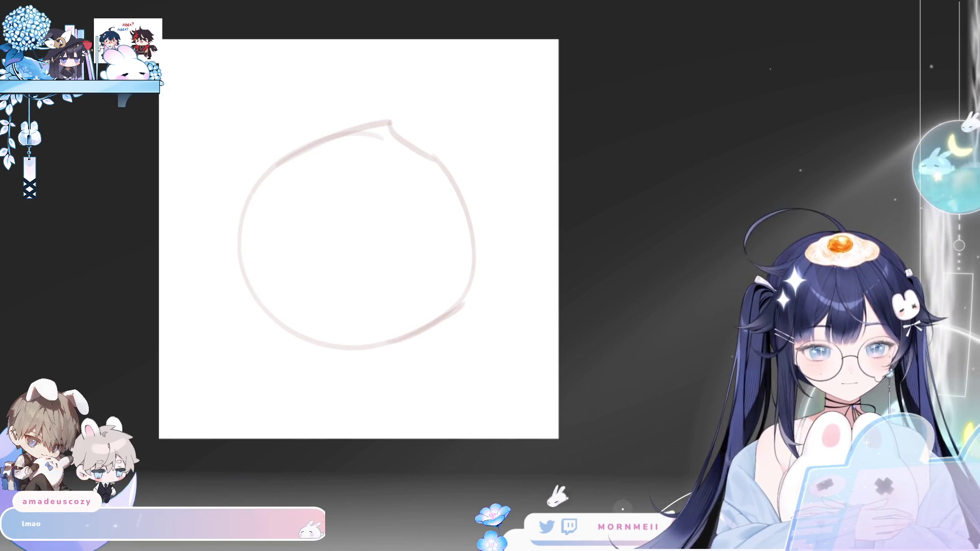
key(bracketright)
key(bracketright)
key(bracketright)
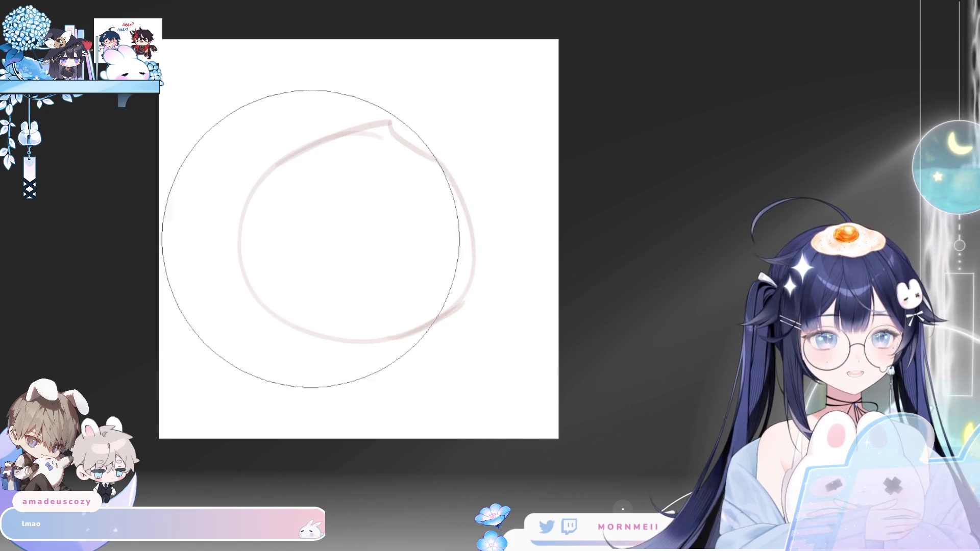
click(381, 325)
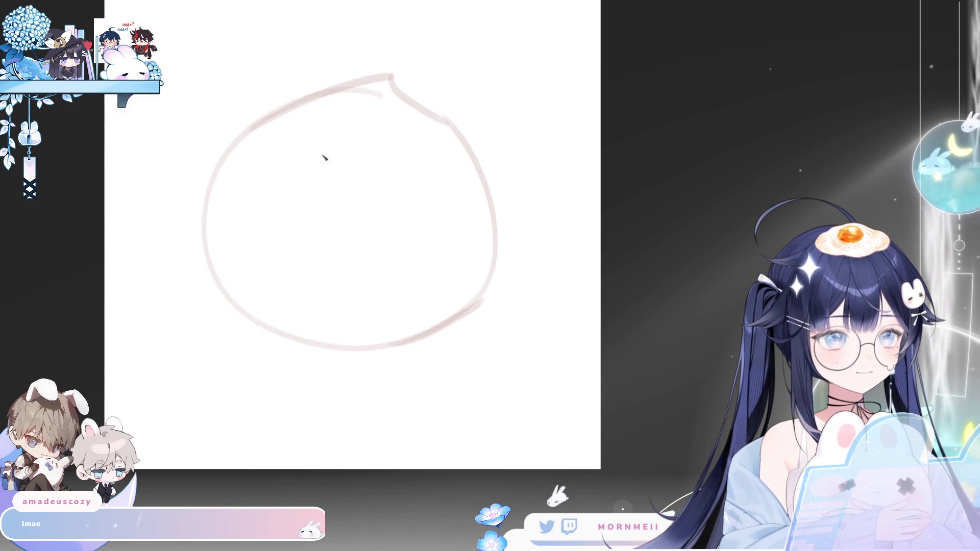
drag(205, 245, 213, 278)
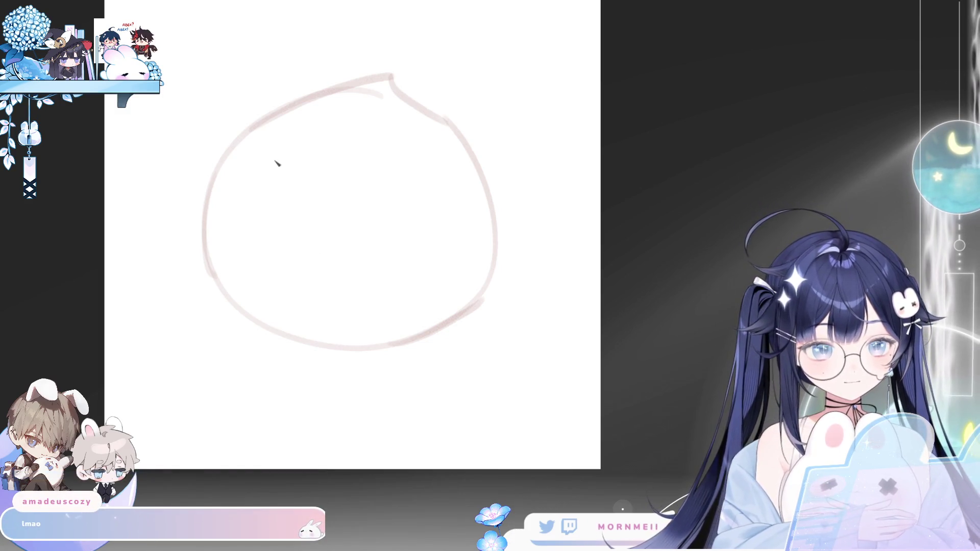
mouse_move(204, 214)
mouse_down()
mouse_move(221, 289)
mouse_move(294, 341)
mouse_up()
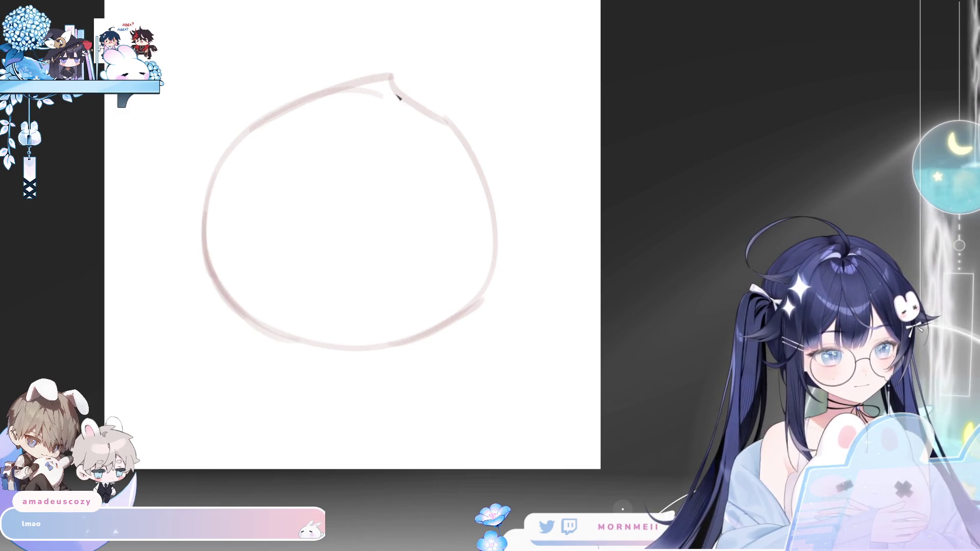
Step: Redraw the outline's upper-left arc in mirrored view and erase the stray inner stroke
key(h)
mouse_move(564, 109)
mouse_down()
mouse_move(473, 219)
mouse_move(483, 286)
mouse_move(589, 344)
mouse_up()
key(e)
key(ctrl+z)
drag(493, 228, 560, 136)
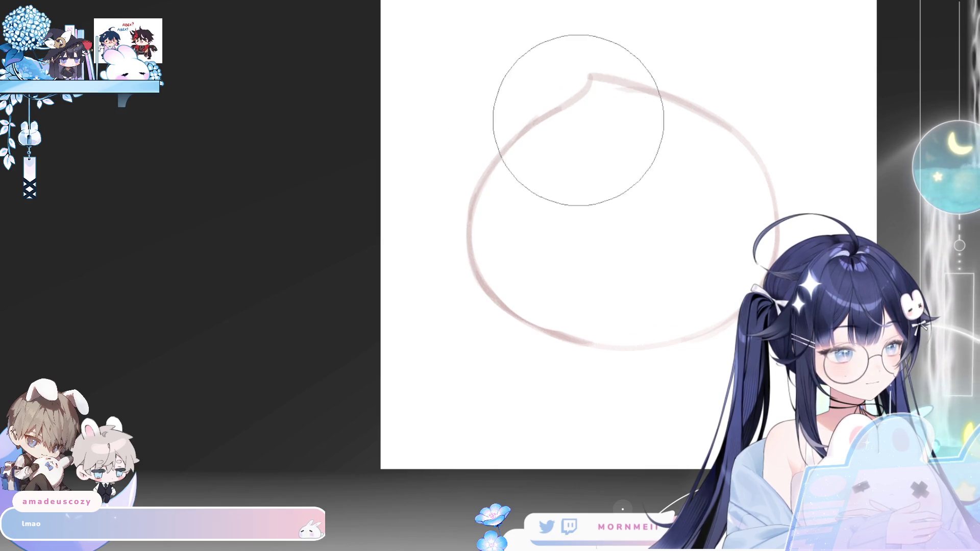
key(m)
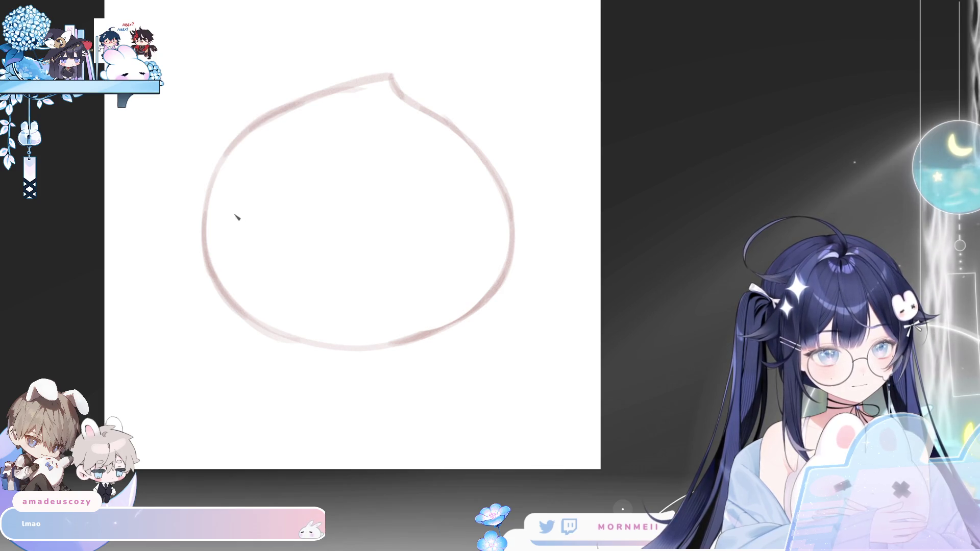
Step: Draw a brow arc and a closed-loop oval for the left eye
drag(212, 230, 280, 253)
key(ctrl+z)
mouse_move(229, 215)
mouse_down()
mouse_move(258, 204)
mouse_move(276, 253)
mouse_up()
drag(258, 204, 258, 294)
key(ctrl+z)
drag(252, 213, 265, 285)
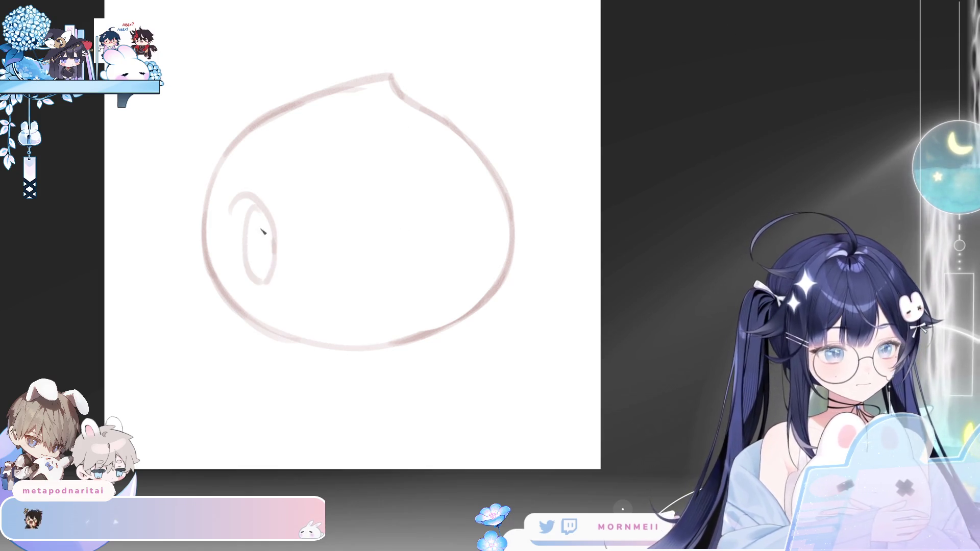
Step: Add pupil curves to the left eye, reshape its top and shade its lower part
mouse_move(262, 214)
mouse_down()
mouse_move(273, 236)
mouse_move(253, 262)
mouse_move(264, 269)
mouse_move(254, 240)
mouse_move(268, 260)
mouse_move(253, 260)
mouse_move(262, 281)
mouse_up()
key(ctrl+z)
drag(255, 213, 270, 225)
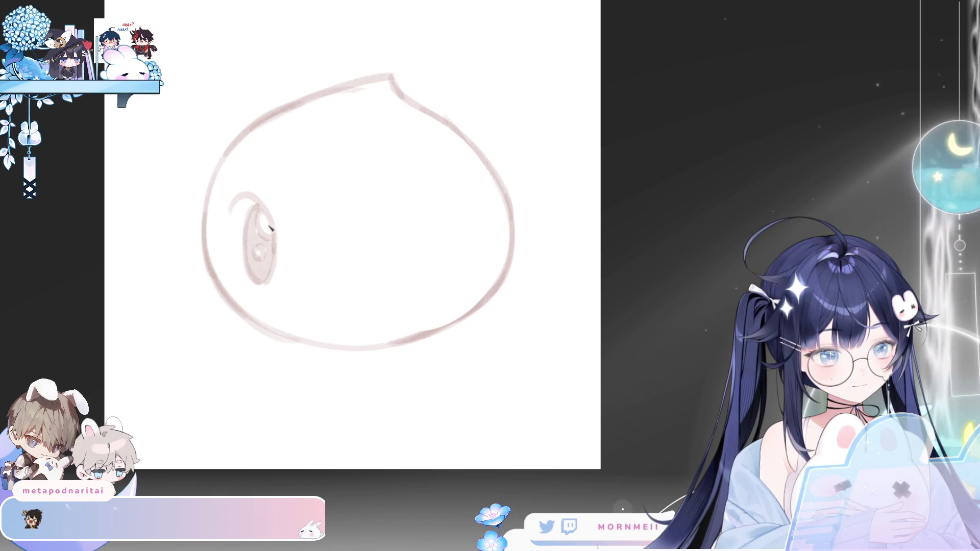
mouse_move(262, 269)
mouse_down()
mouse_move(257, 243)
mouse_move(270, 245)
mouse_up()
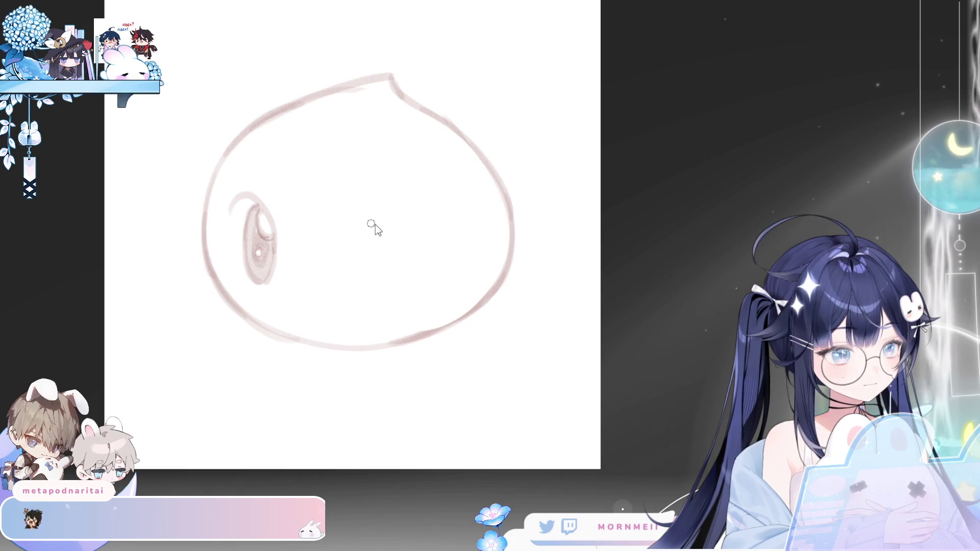
Step: Draw the right eye's upper lid arc, redoing it until it sits higher
mouse_move(351, 238)
mouse_down()
mouse_move(434, 228)
mouse_move(441, 250)
mouse_up()
key(ctrl+z)
mouse_move(356, 237)
mouse_down()
mouse_move(393, 217)
mouse_move(444, 259)
mouse_up()
key(ctrl+z)
drag(389, 211, 444, 259)
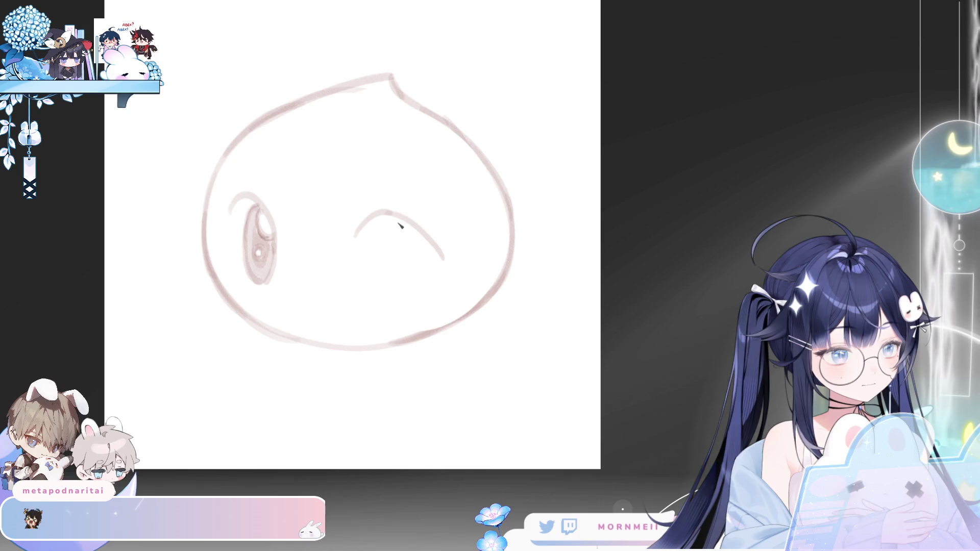
Step: Add the right eye's oval outline and iris curve, then shade the iris
mouse_move(394, 226)
mouse_down()
mouse_move(415, 289)
mouse_move(439, 254)
mouse_up()
key(ctrl+z)
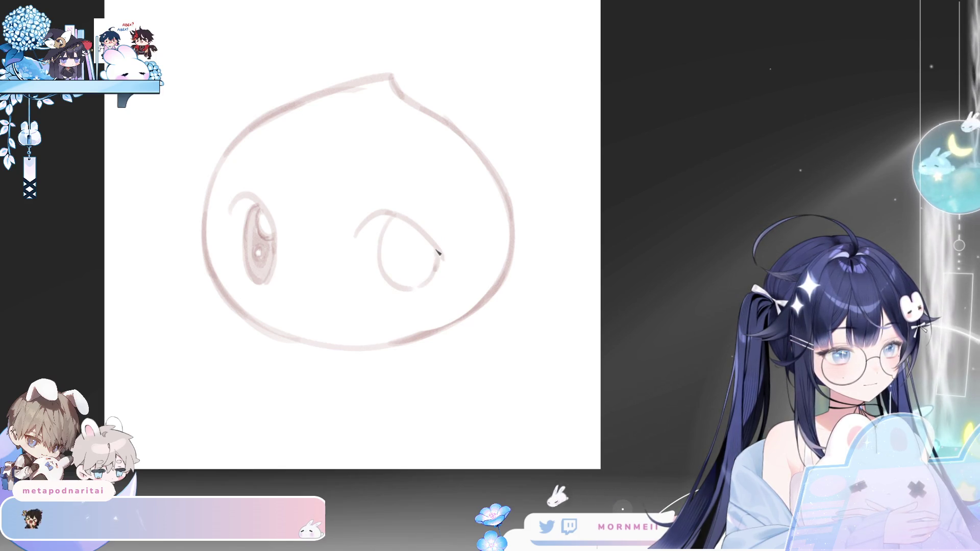
key(h)
key(h)
mouse_move(406, 225)
mouse_down()
mouse_move(438, 251)
mouse_move(405, 258)
mouse_up()
key(ctrl+z)
key(ctrl+z)
key(ctrl+z)
key(ctrl+z)
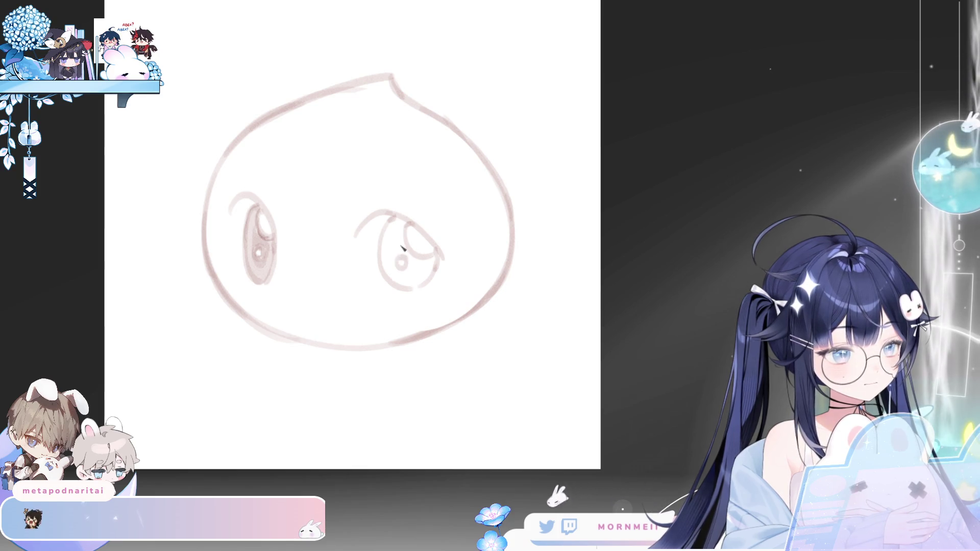
mouse_move(389, 223)
mouse_down()
mouse_move(386, 263)
mouse_move(408, 253)
mouse_move(394, 262)
mouse_move(404, 284)
mouse_move(435, 265)
mouse_up()
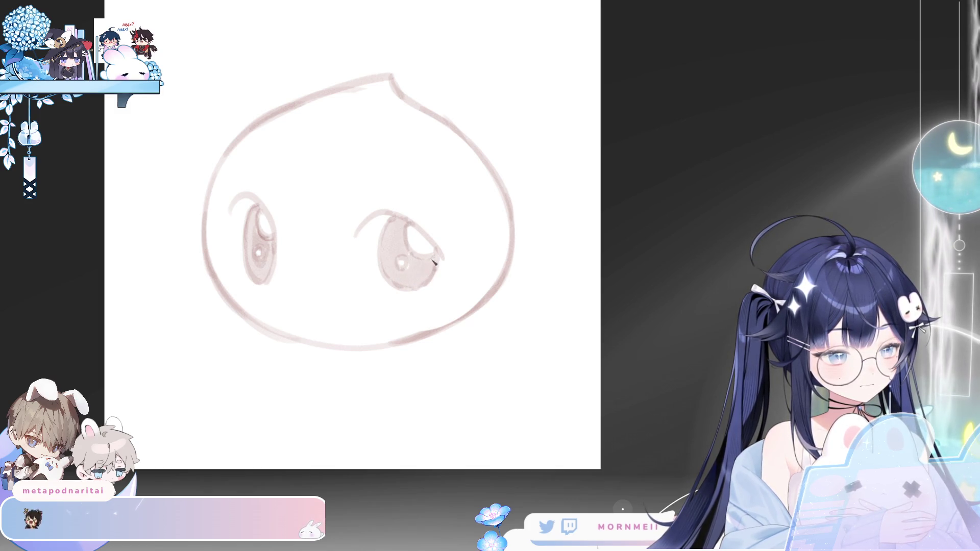
drag(405, 231, 414, 275)
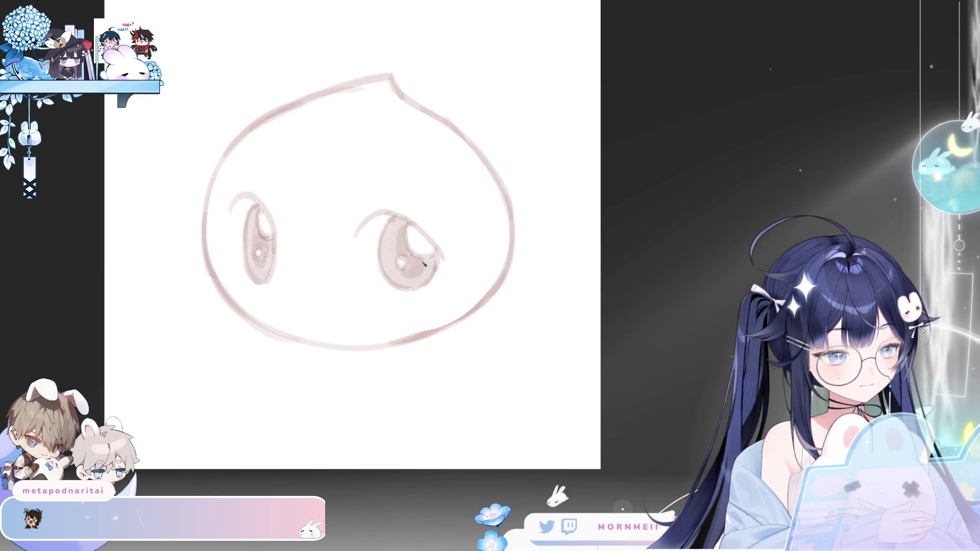
Step: Lasso-select the left eye, apply a Transform to it, then deselect
scroll(433, 180, down, 2)
key(m)
key(m)
scroll(433, 153, up, 2)
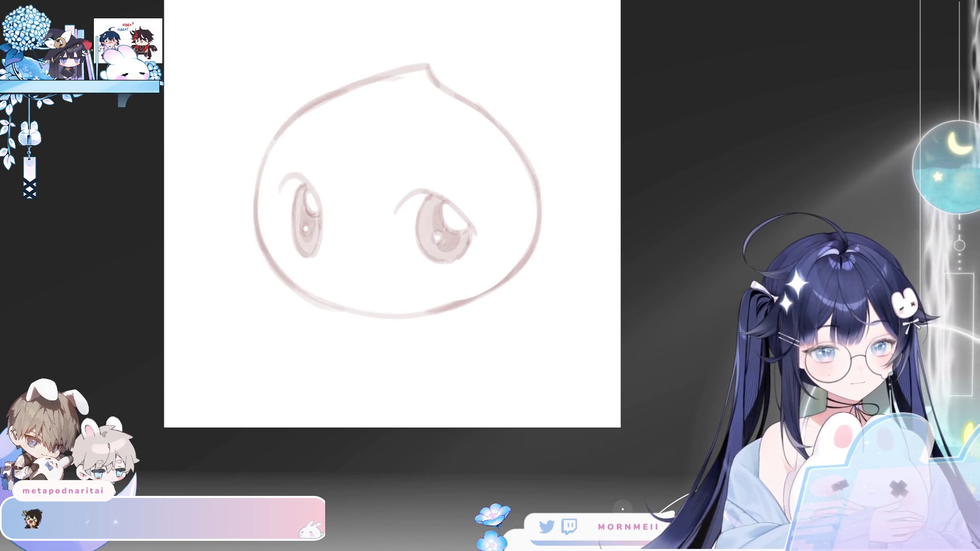
mouse_move(338, 258)
mouse_down()
mouse_move(302, 158)
mouse_move(278, 221)
mouse_move(283, 243)
mouse_up()
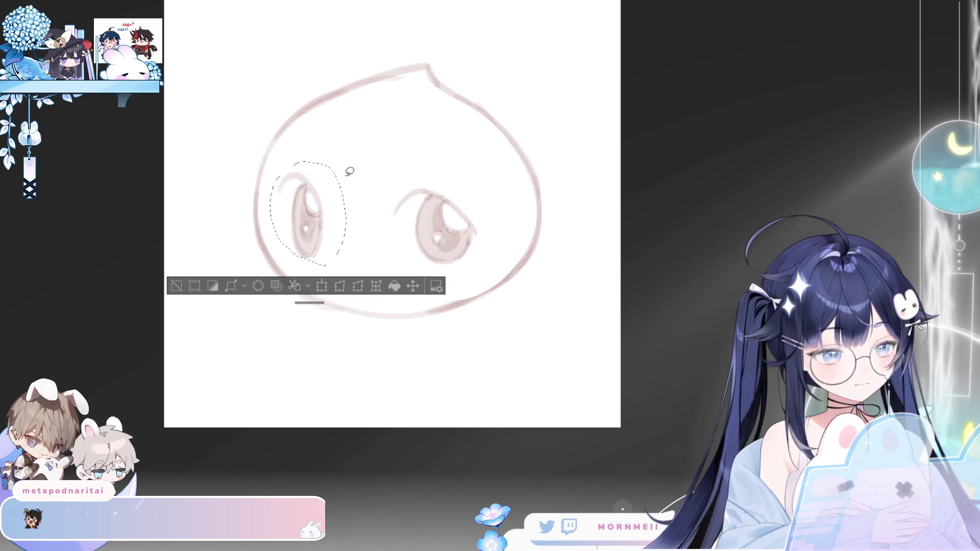
click(321, 286)
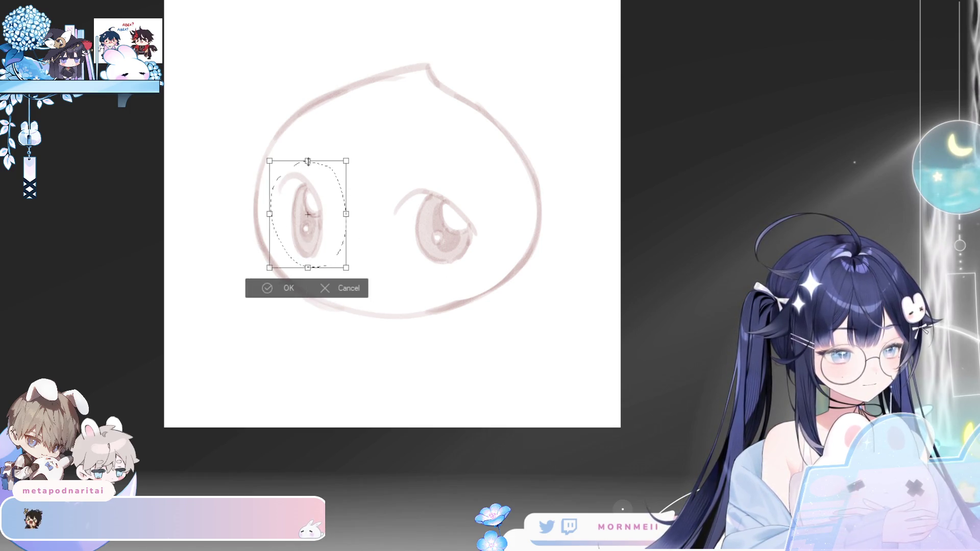
click(275, 286)
click(174, 277)
Step: Ink darker upper lash lines on both the larger and smaller eyes in flipped view
key(h)
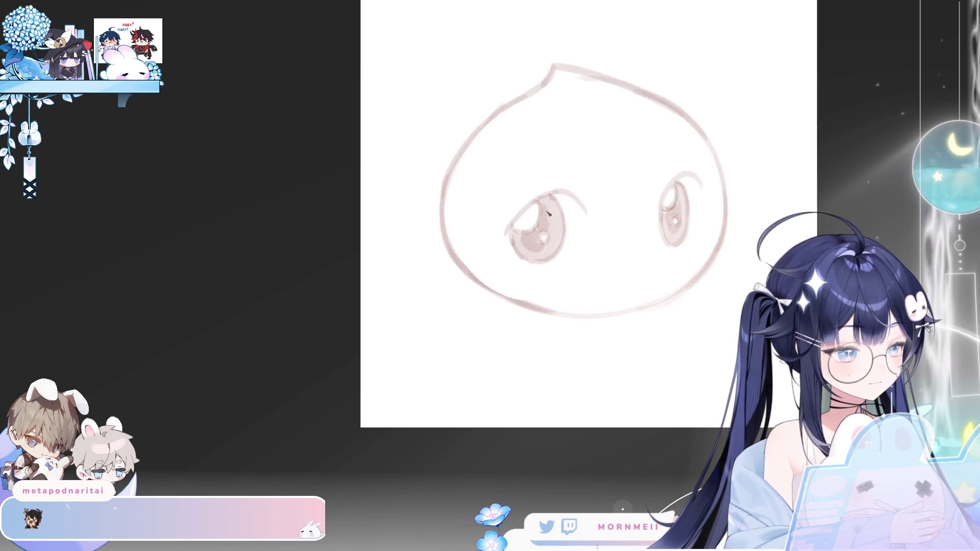
drag(535, 206, 582, 209)
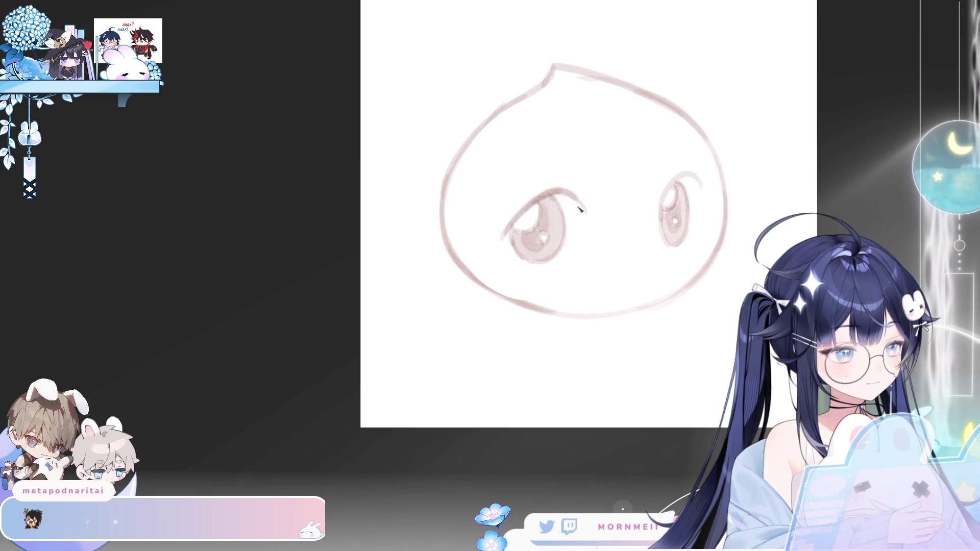
drag(664, 203, 700, 190)
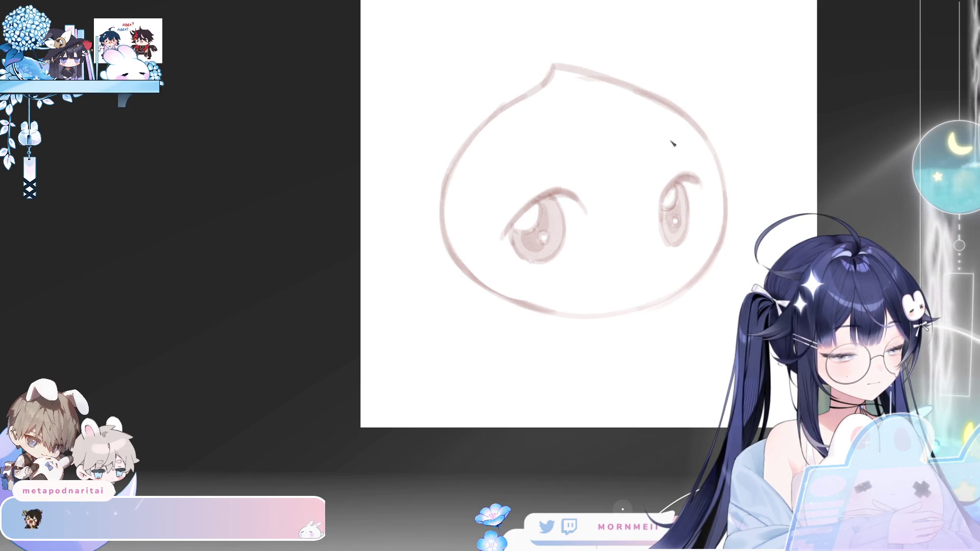
key(h)
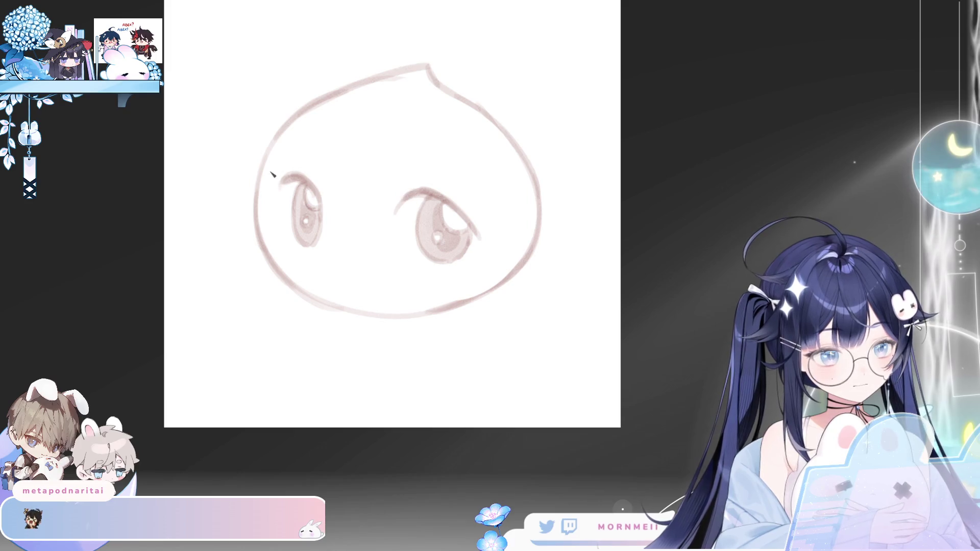
Step: Add a lash flick and extend the larger eye's upper lid into a tapered outer wing
mouse_move(289, 176)
mouse_down()
mouse_move(269, 182)
mouse_move(296, 180)
mouse_up()
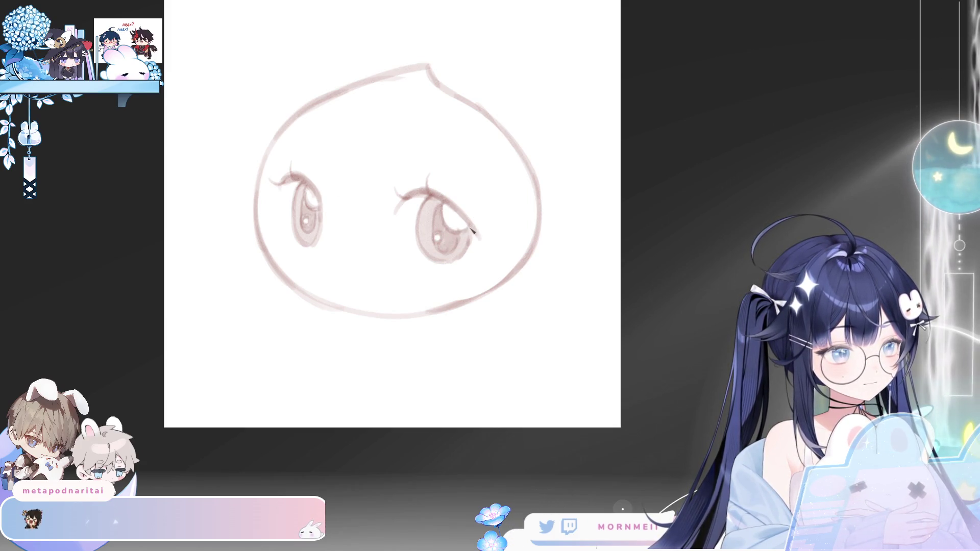
key(h)
drag(534, 203, 495, 238)
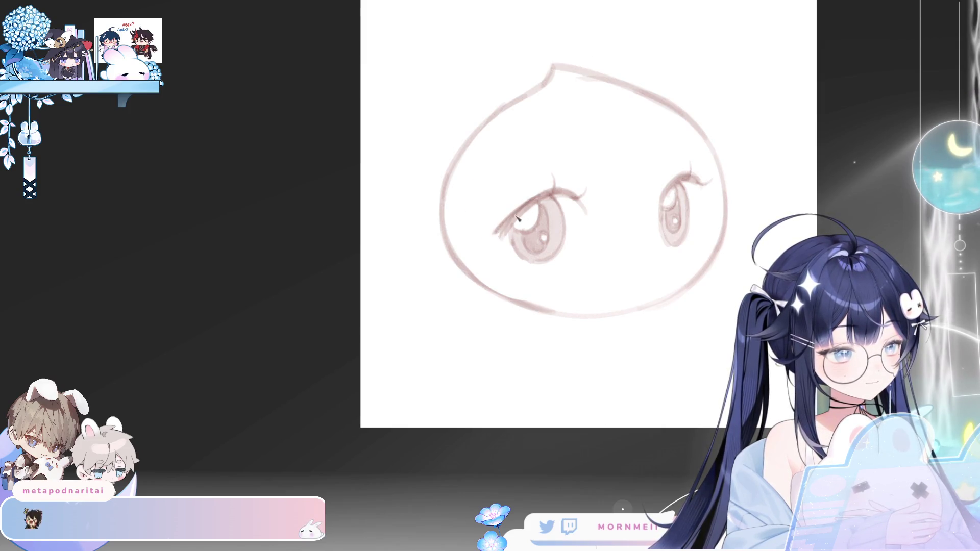
drag(535, 203, 498, 241)
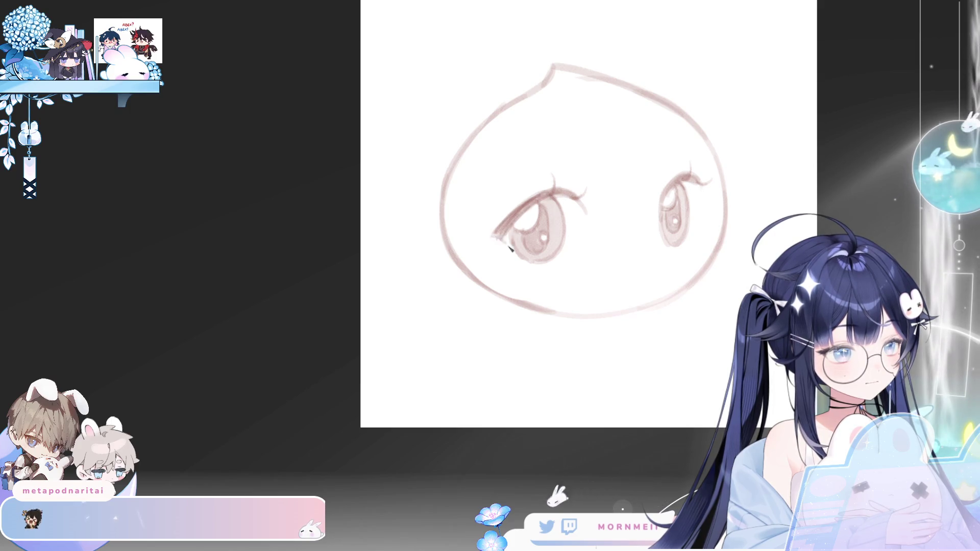
key(m)
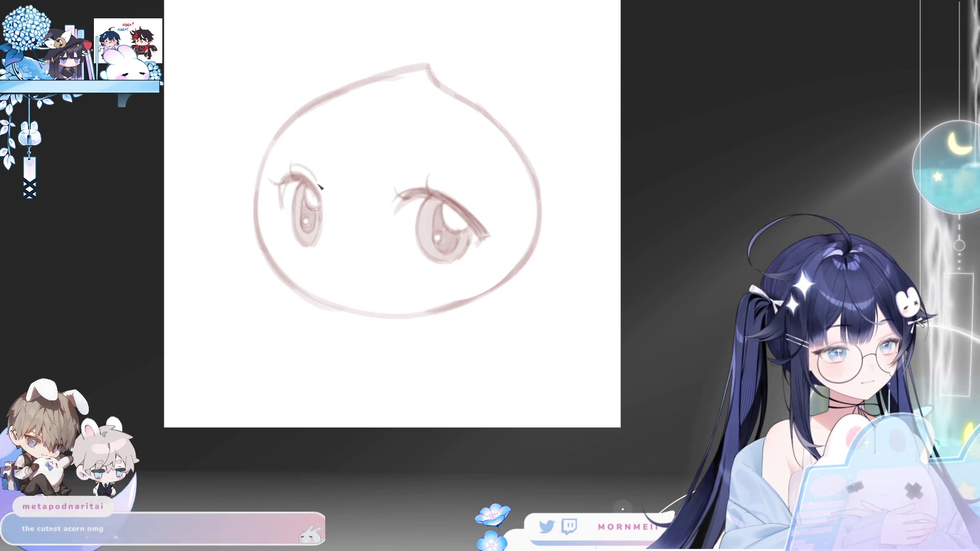
Step: Draw an arched eyebrow above the larger eye and sketch blush lines under it with a smaller brush
key(m)
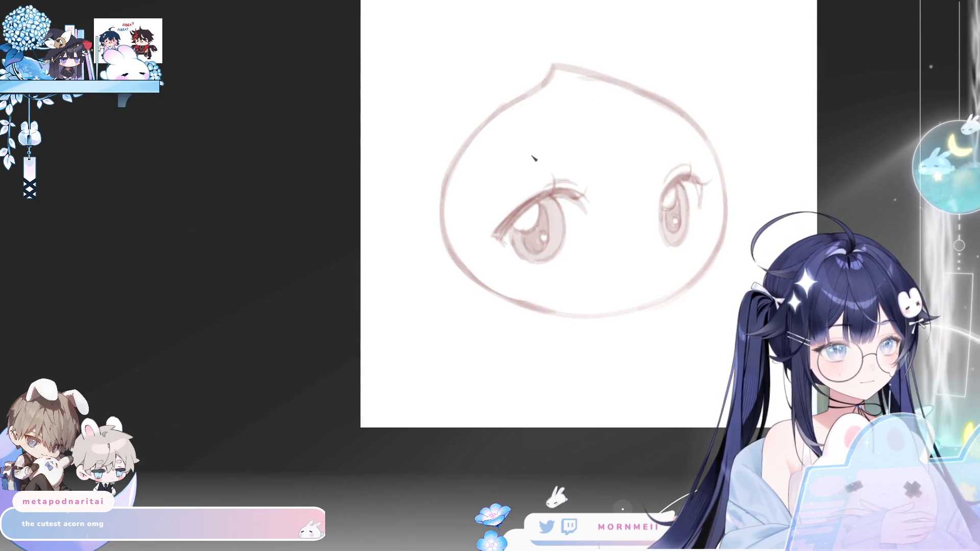
drag(533, 153, 561, 145)
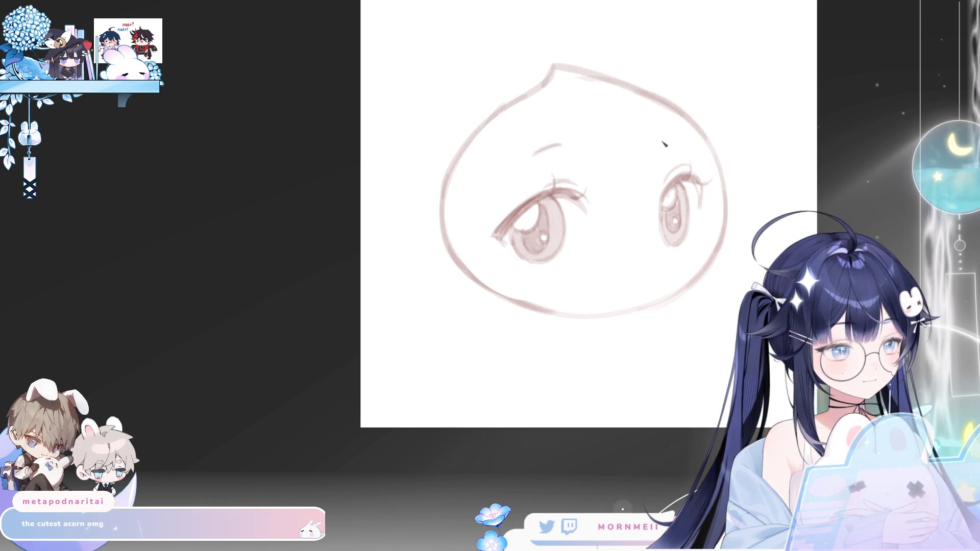
key(m)
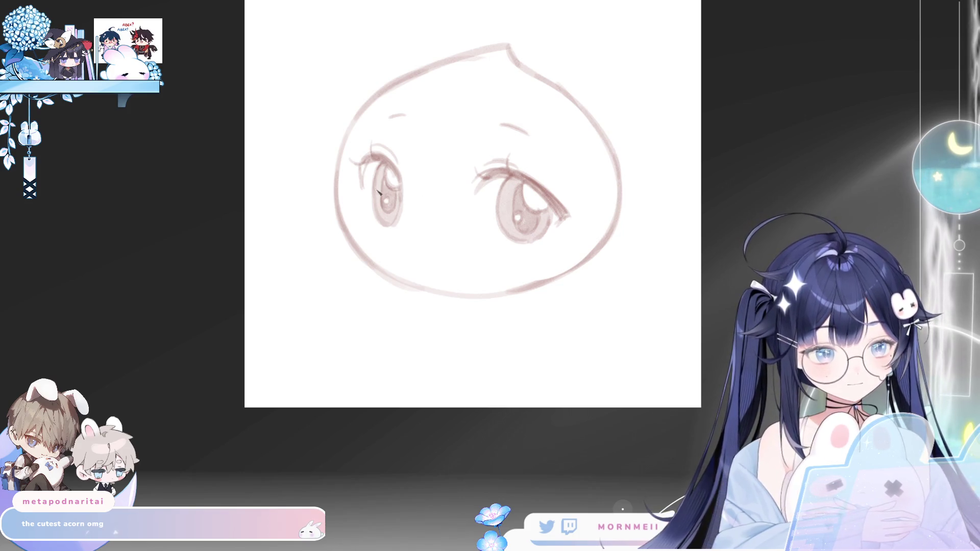
key(m)
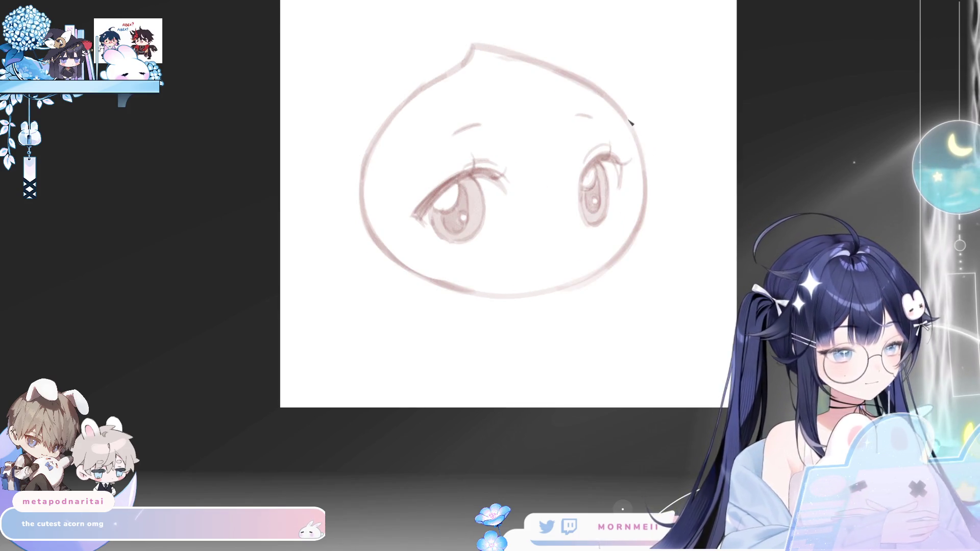
drag(611, 262, 600, 228)
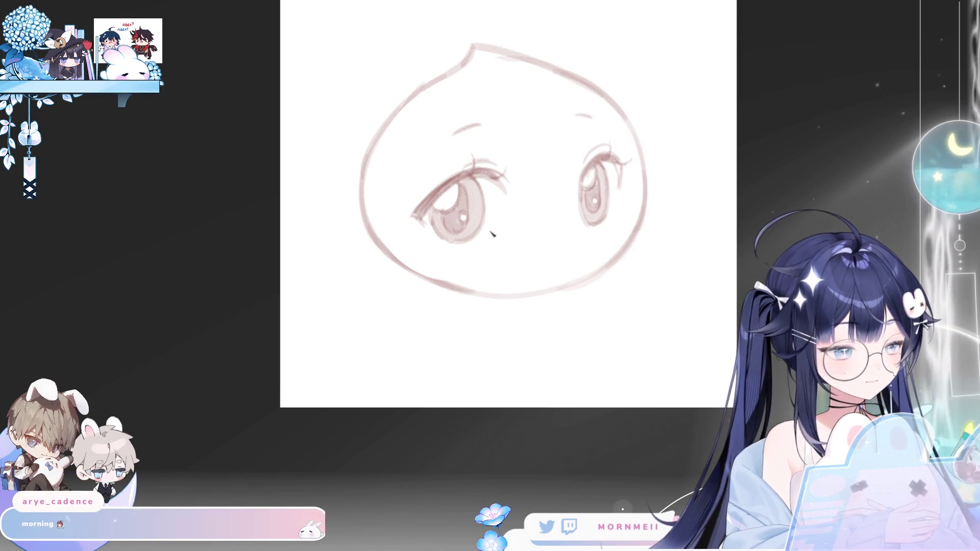
drag(445, 254, 491, 245)
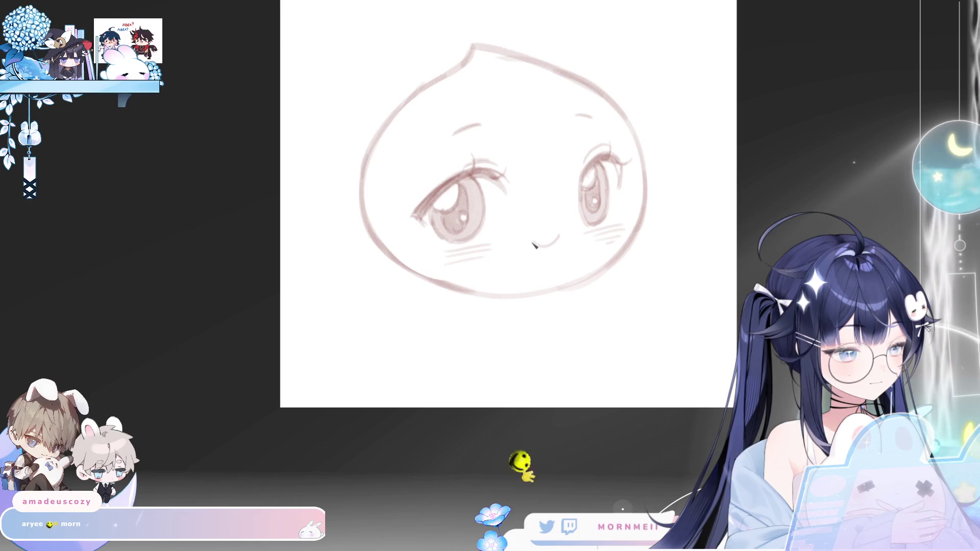
Step: Draw a curved line across the lower face and retrace the lower-left contour, checking it flipped
key(h)
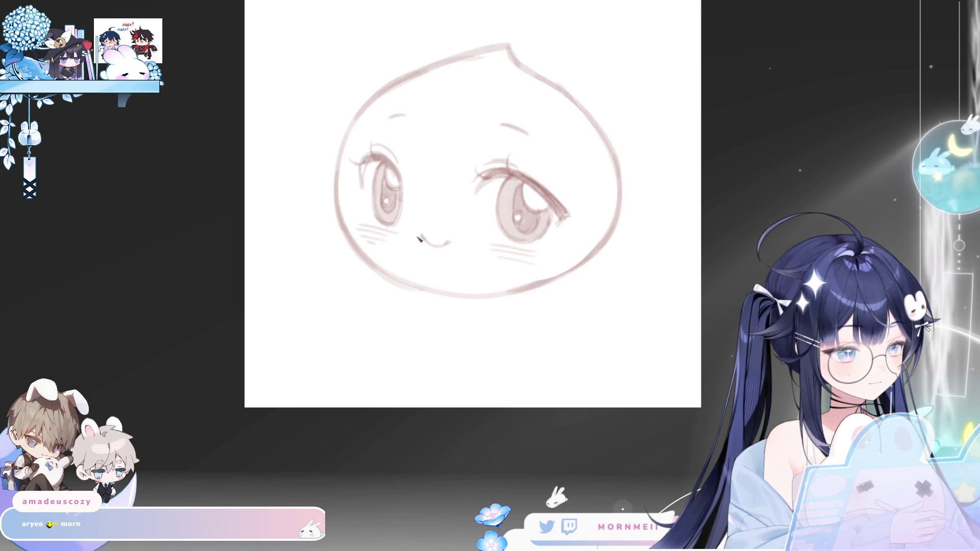
key(h)
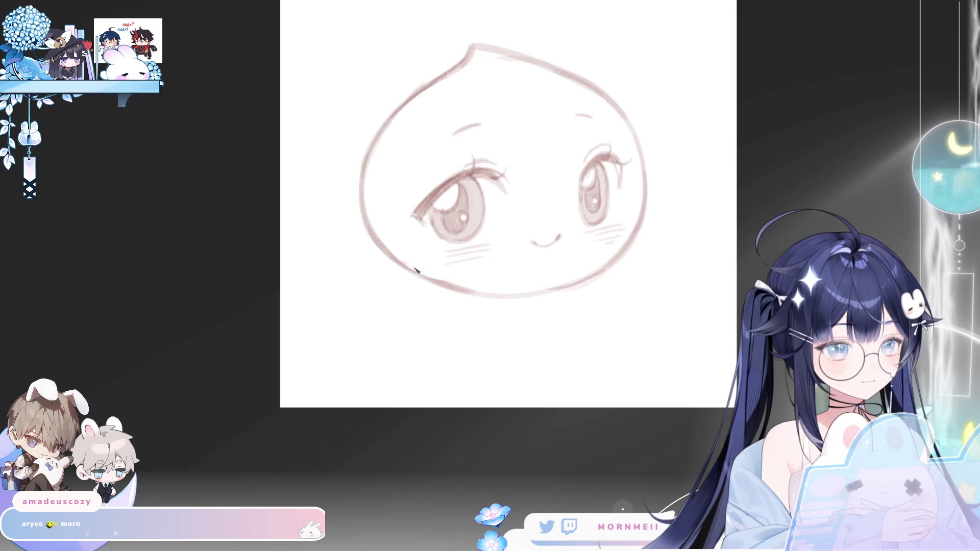
mouse_move(411, 268)
mouse_down()
mouse_move(587, 266)
mouse_move(619, 253)
mouse_up()
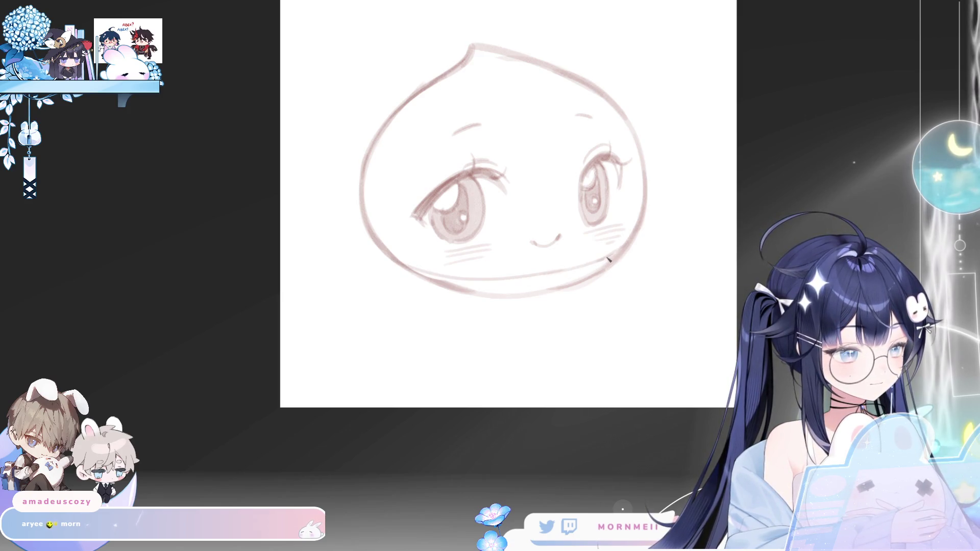
key(h)
key(h)
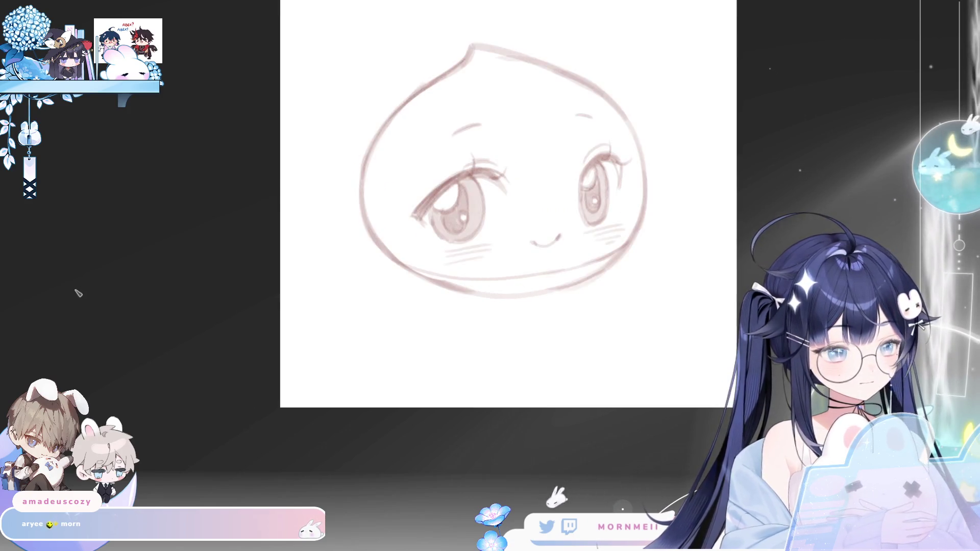
mouse_move(378, 246)
mouse_down()
mouse_move(444, 289)
mouse_move(477, 295)
mouse_up()
mouse_move(403, 268)
mouse_down()
mouse_move(490, 300)
mouse_move(563, 291)
mouse_up()
key(h)
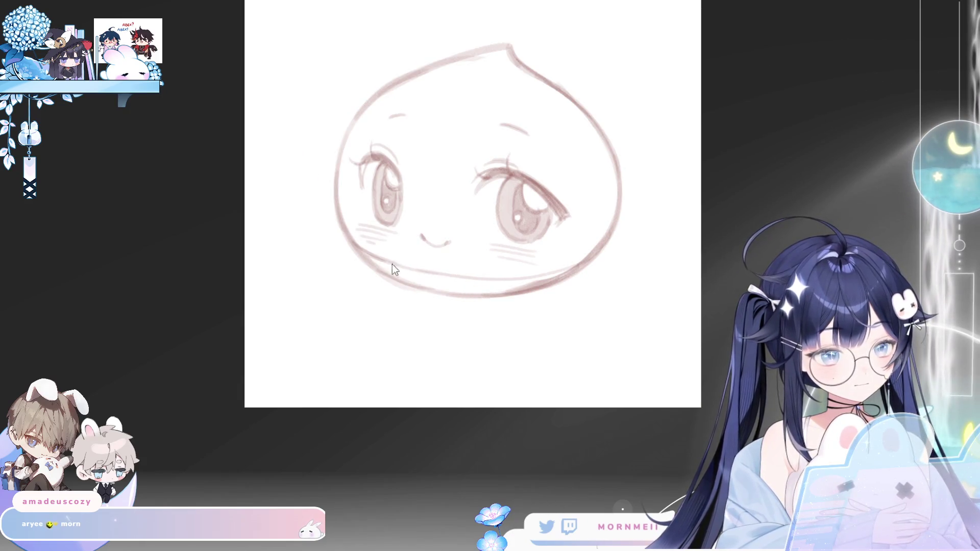
key(h)
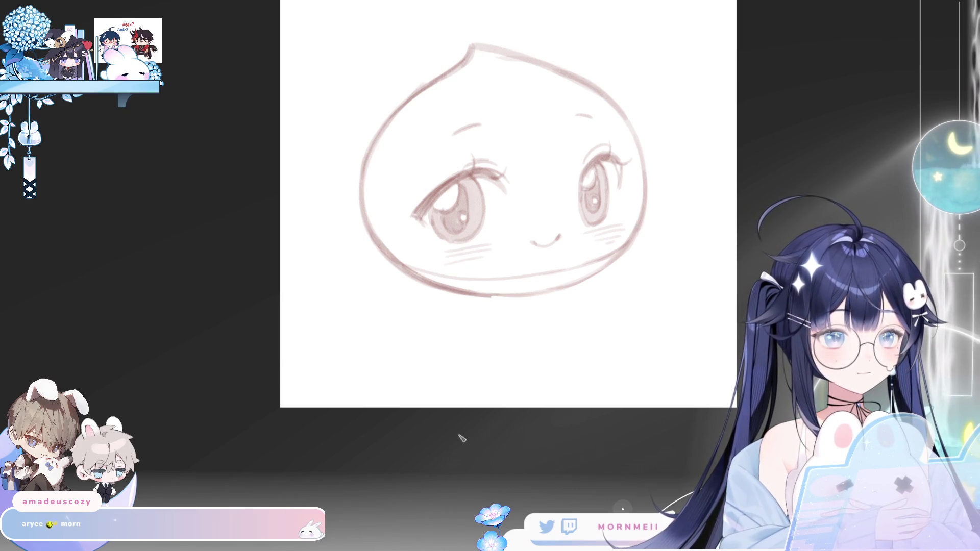
Step: Recenter the sketch in the view, shifting it left while toggling the mirrored view
key(m)
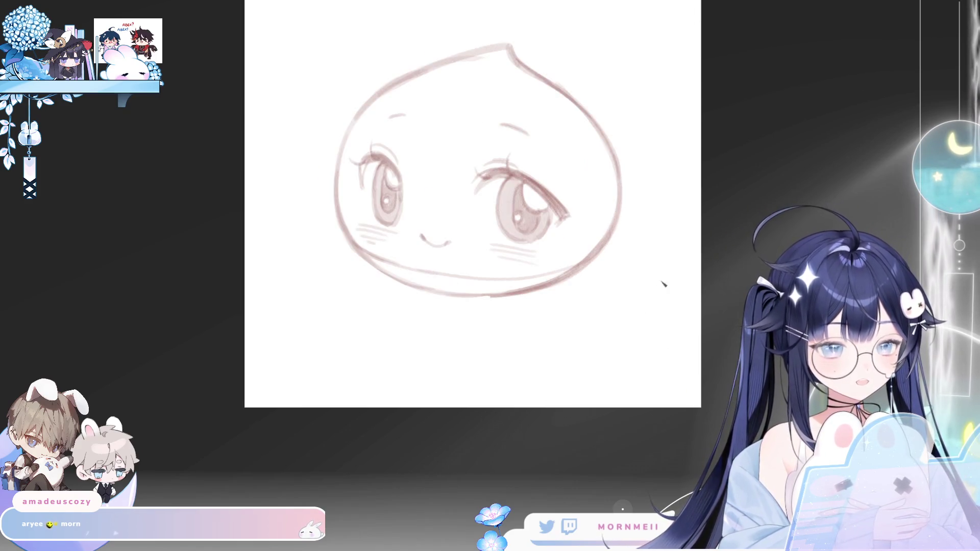
drag(617, 98, 567, 129)
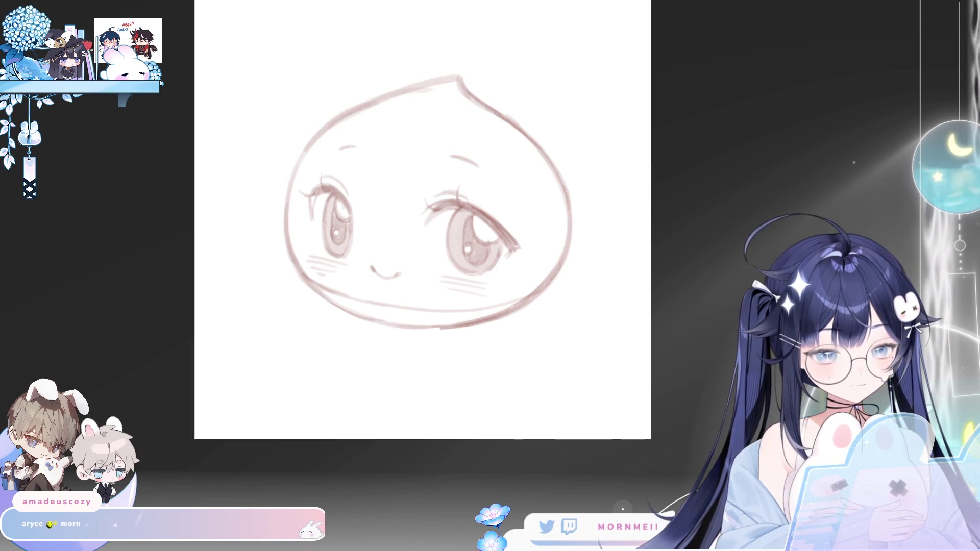
key(m)
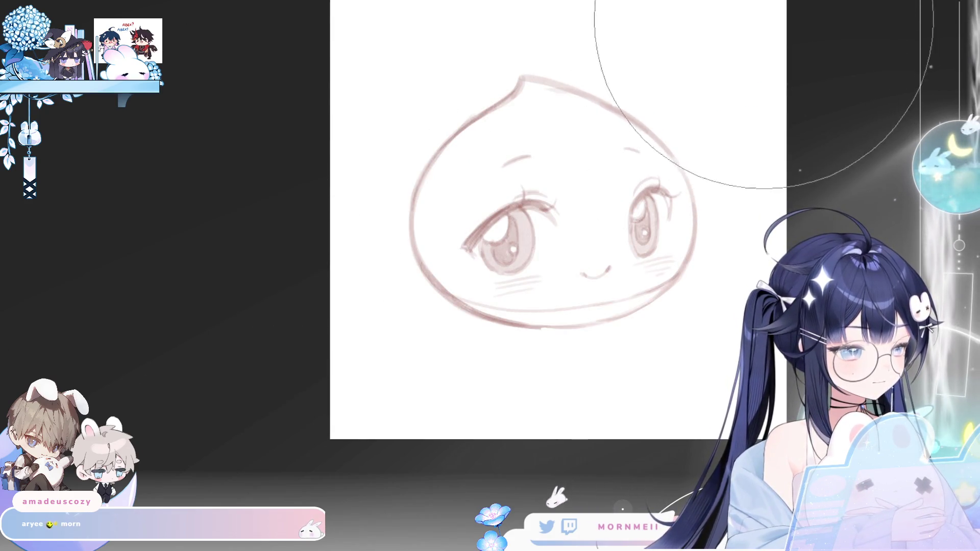
key(m)
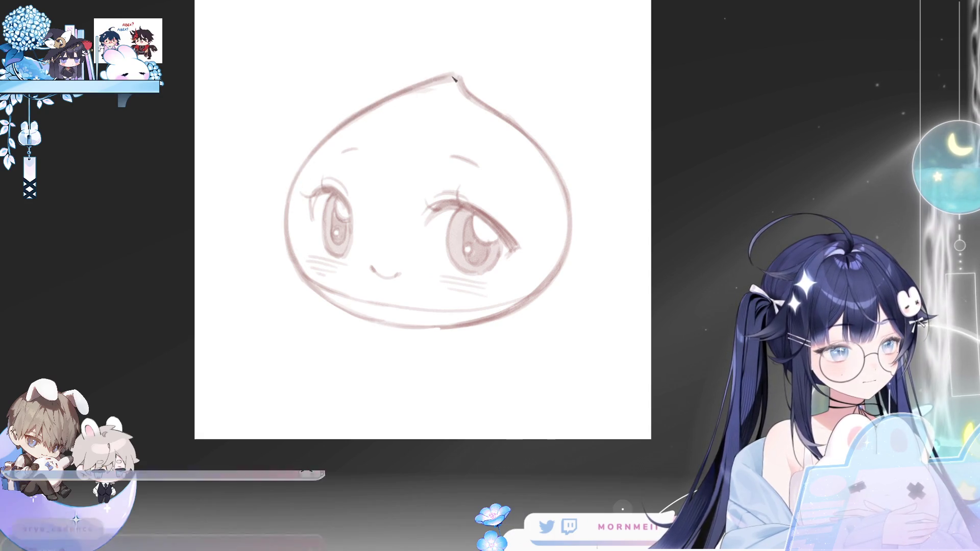
drag(617, 153, 557, 162)
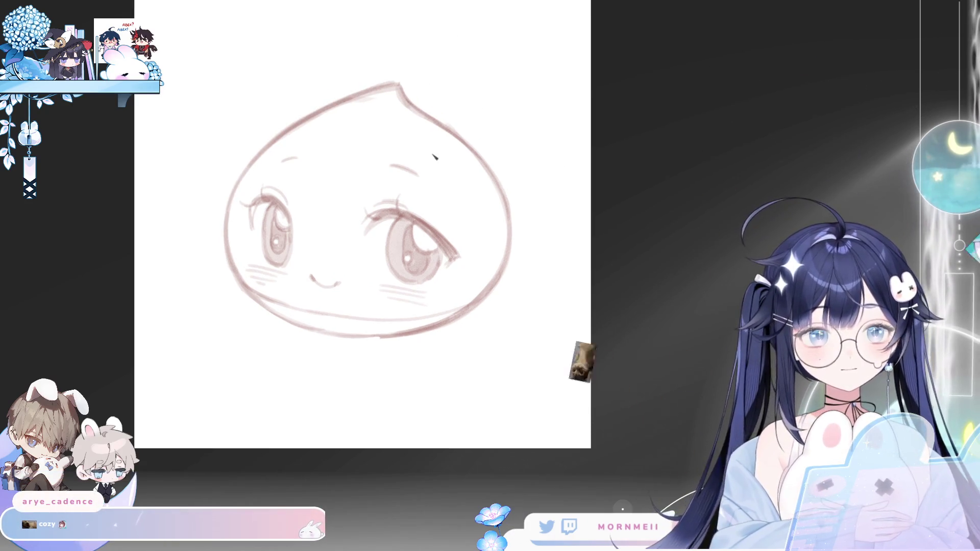
Step: Draw a veined leaf on the head's upper right, erasing the head line inside it
mouse_move(437, 148)
mouse_down()
mouse_move(495, 208)
mouse_move(551, 191)
mouse_move(516, 153)
mouse_move(551, 193)
mouse_up()
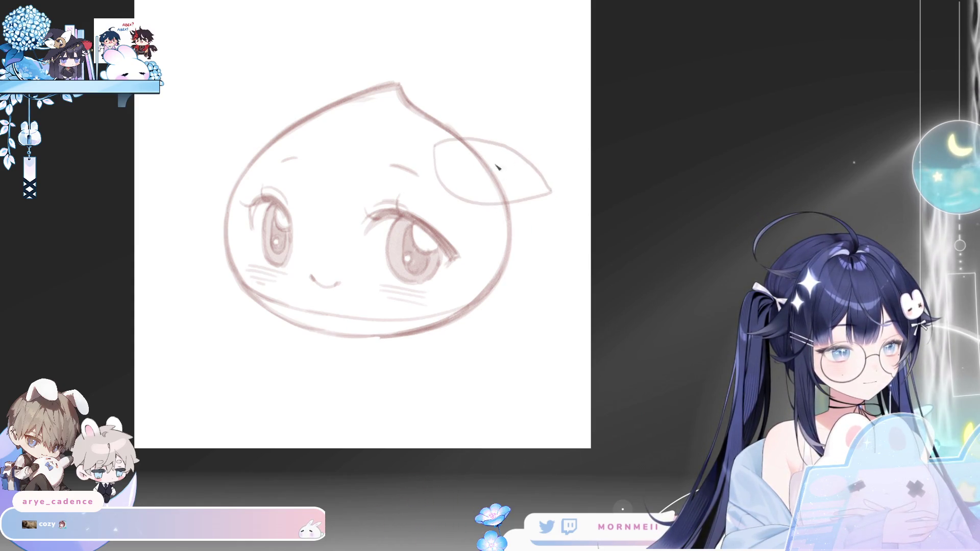
key(h)
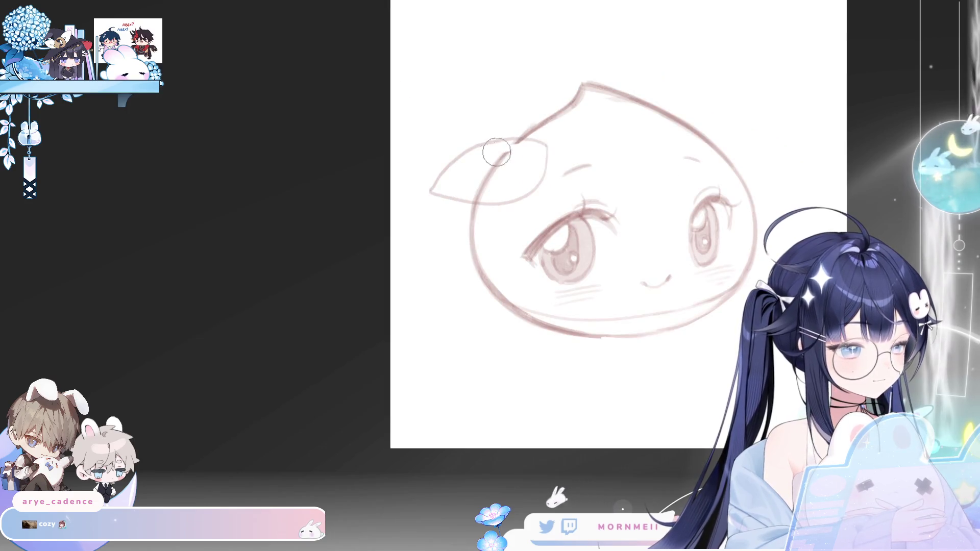
mouse_move(498, 149)
mouse_down()
mouse_move(484, 168)
mouse_move(496, 194)
mouse_up()
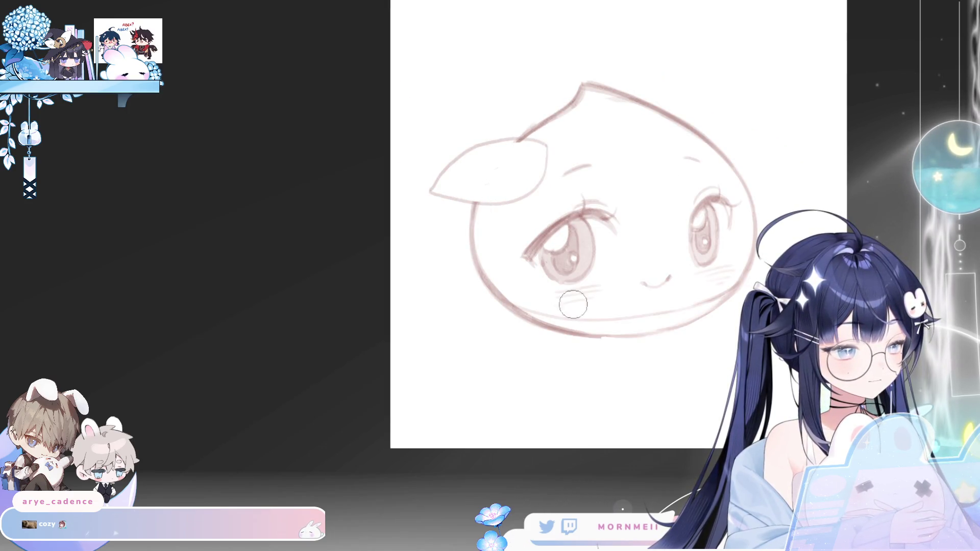
mouse_move(479, 151)
mouse_down()
mouse_move(548, 148)
mouse_move(476, 202)
mouse_up()
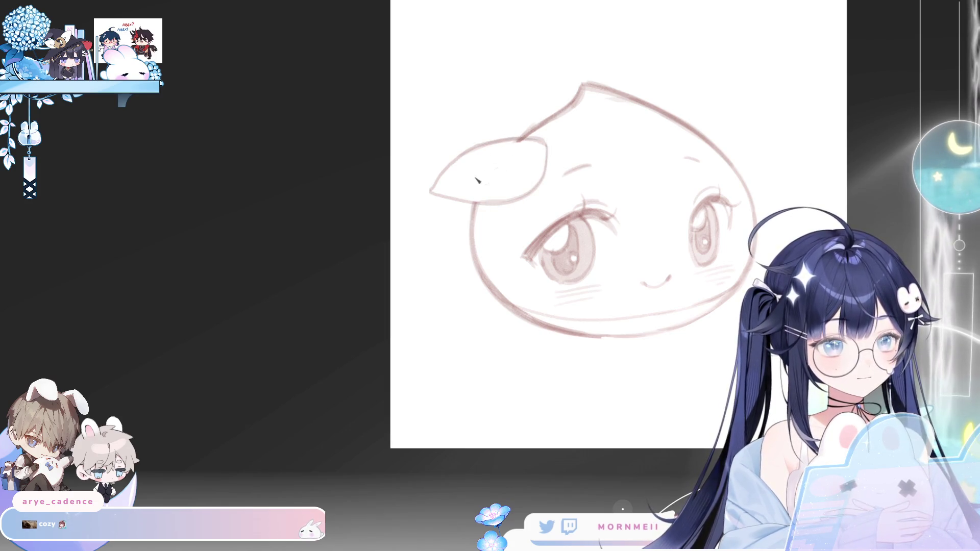
Step: Draw a neck curve below the face's left side, redoing it further left
key(h)
drag(353, 235, 366, 293)
key(ctrl+z)
drag(352, 234, 349, 302)
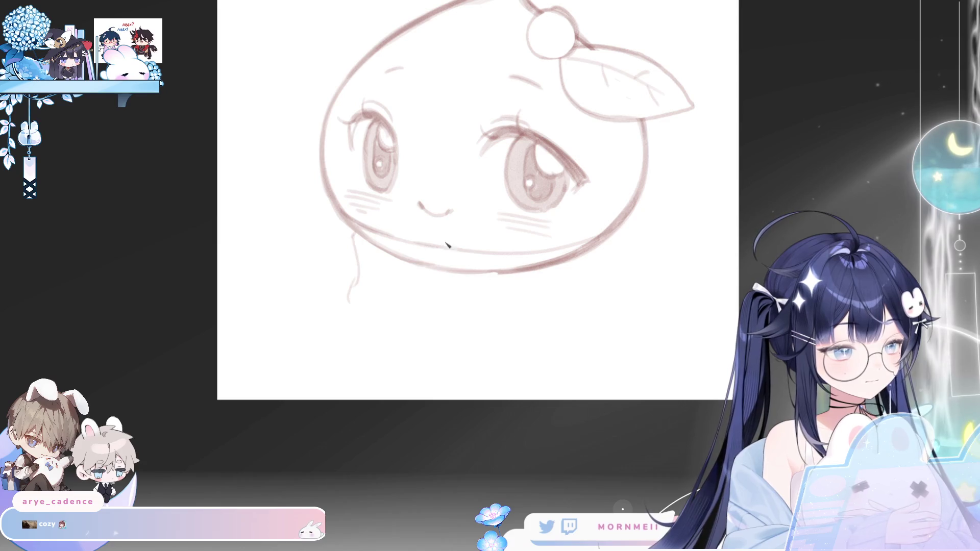
Step: Sketch the scarf's top line, the curves below the neck and the right edge of its hanging end
drag(406, 272, 578, 253)
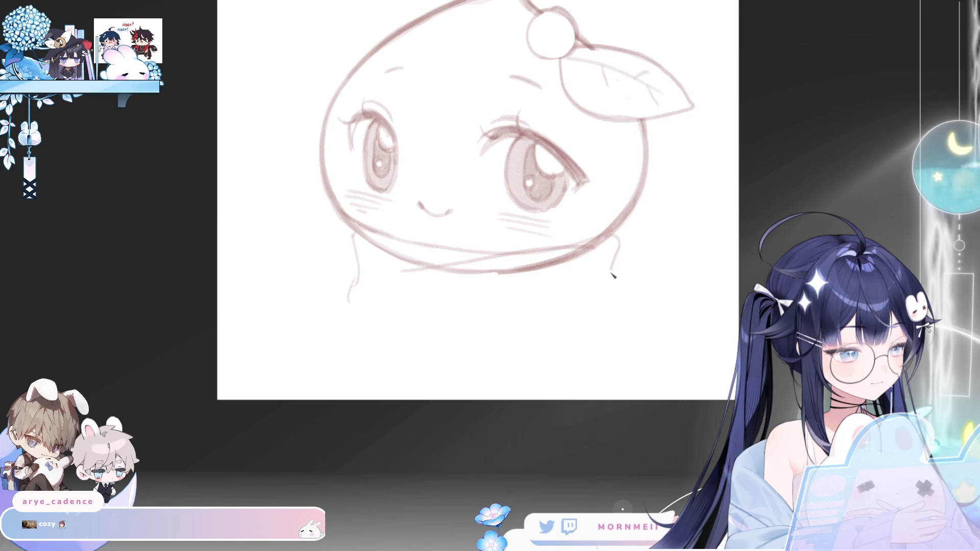
mouse_move(359, 305)
mouse_down()
mouse_move(396, 341)
mouse_move(434, 348)
mouse_up()
mouse_move(435, 347)
mouse_down()
mouse_move(614, 318)
mouse_move(467, 353)
mouse_move(514, 399)
mouse_up()
key(ctrl+z)
key(ctrl+z)
drag(505, 344, 503, 397)
drag(585, 323, 584, 393)
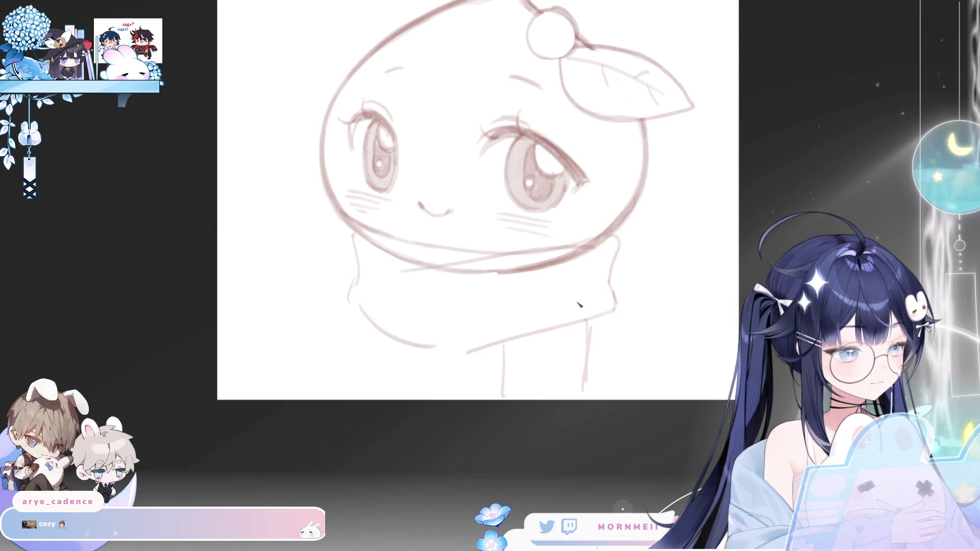
Step: Redraw and darken the scarf's top edge, retrying strokes with undo
drag(474, 274, 564, 255)
key(ctrl+z)
key(ctrl+z)
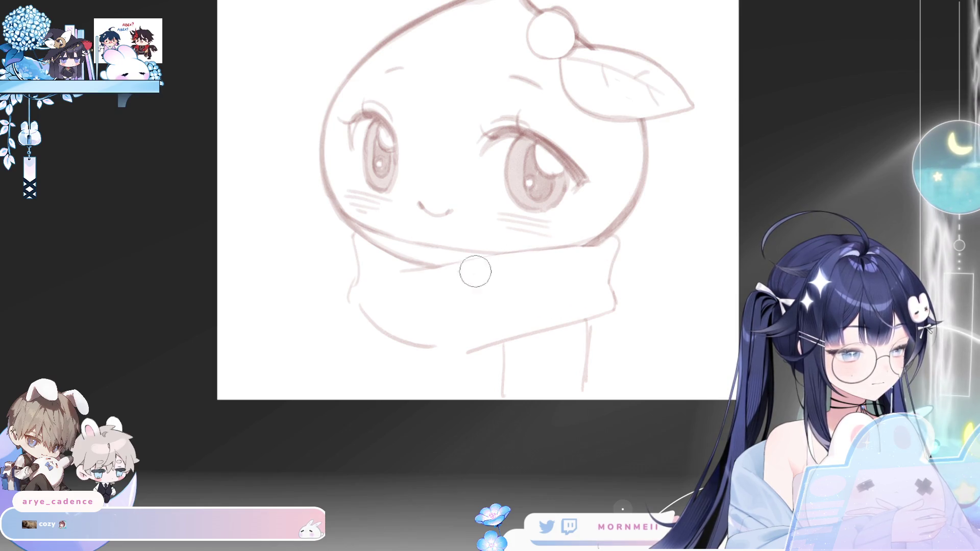
key(h)
key(h)
mouse_move(408, 274)
mouse_down()
mouse_move(557, 249)
mouse_move(422, 269)
mouse_up()
key(ctrl+z)
drag(350, 232, 361, 277)
key(h)
key(h)
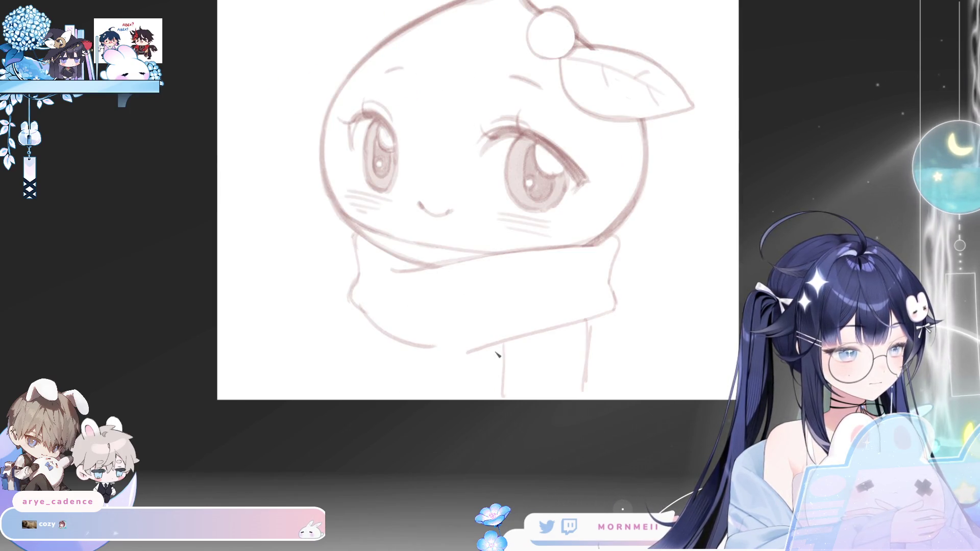
Step: Close the gap in the scarf's bottom edge and add vertical rib lines across the band
drag(436, 351, 465, 352)
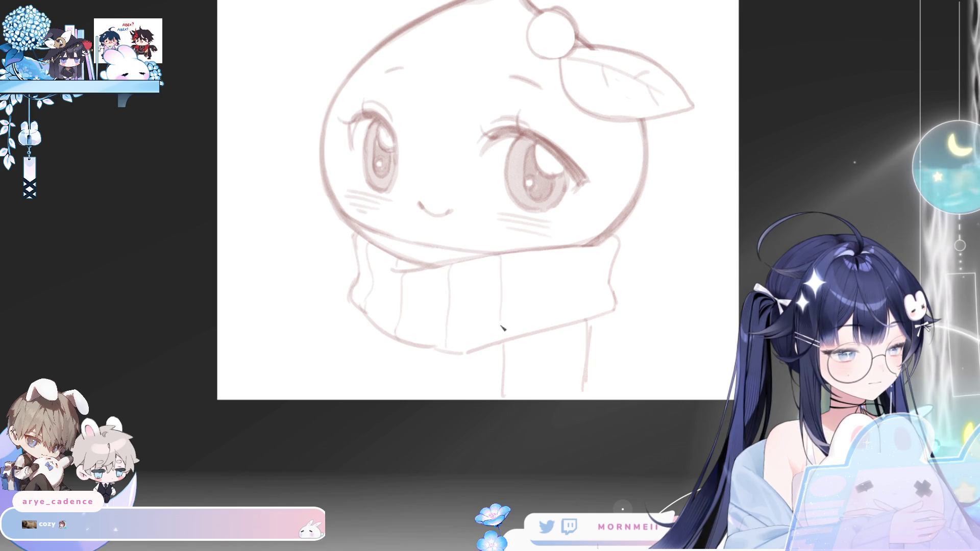
drag(557, 254, 553, 319)
drag(597, 258, 600, 312)
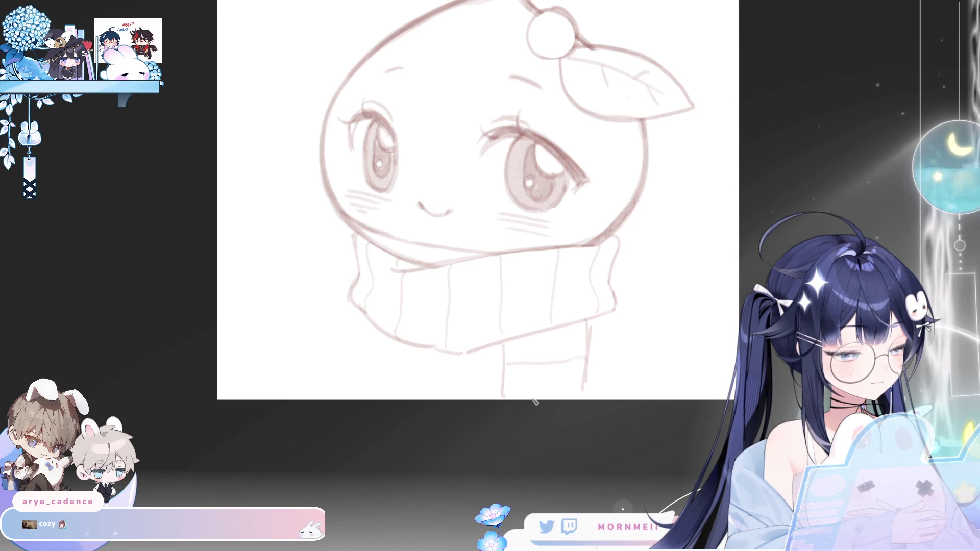
key(m)
key(m)
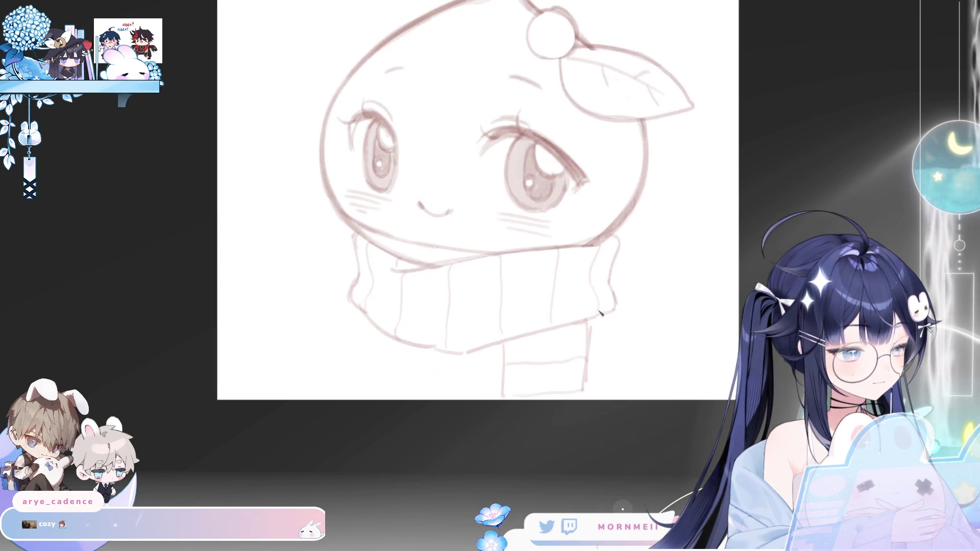
drag(356, 240, 442, 368)
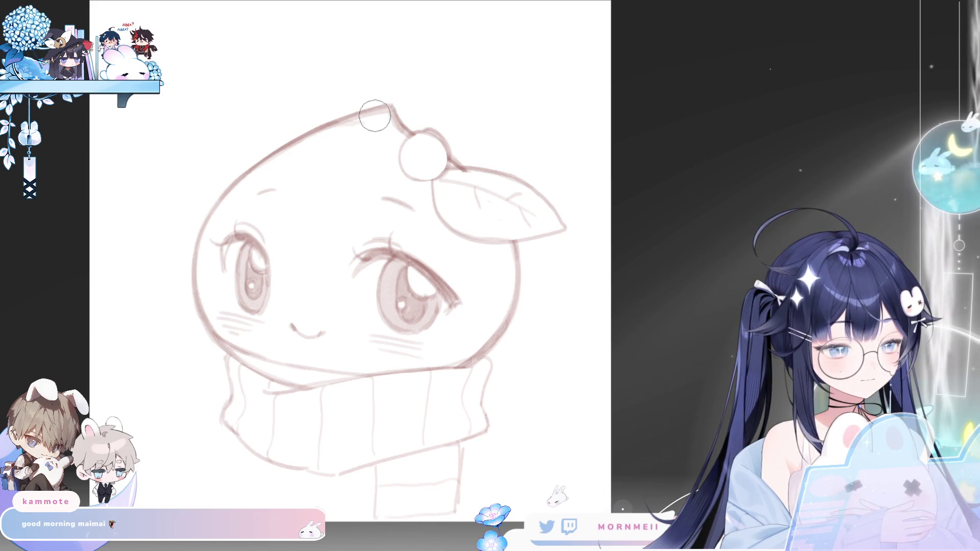
Step: Shade the first two stripes on the scarf's left side with the soft brush
key(m)
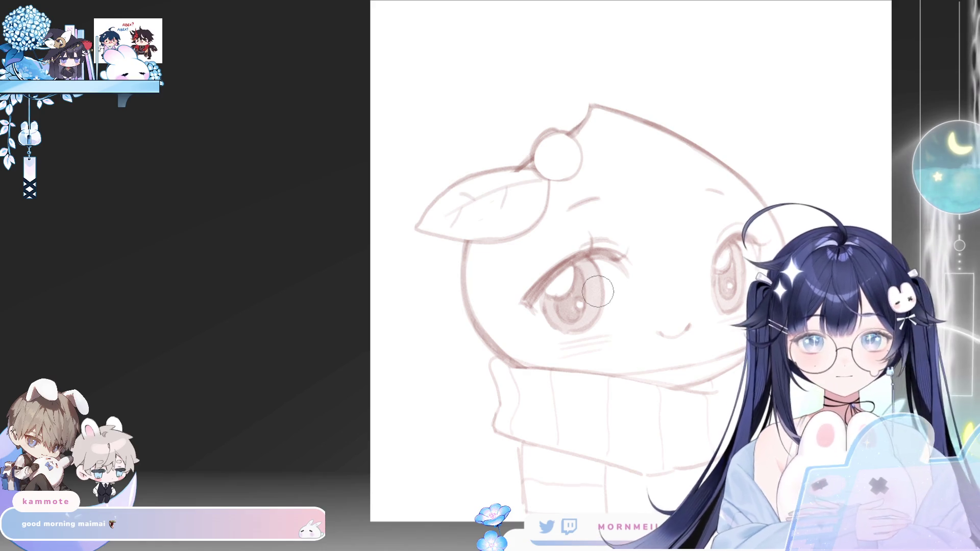
key(m)
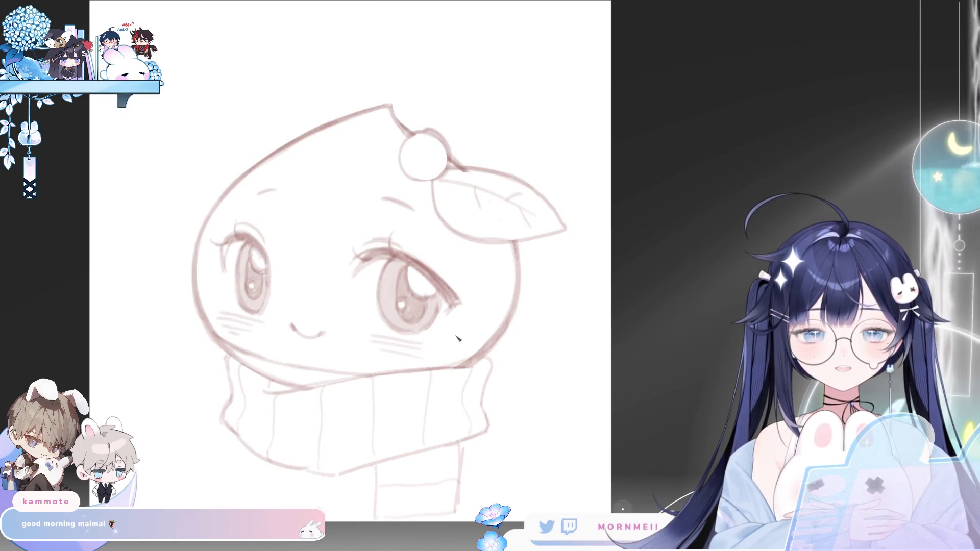
scroll(407, 361, down, 3)
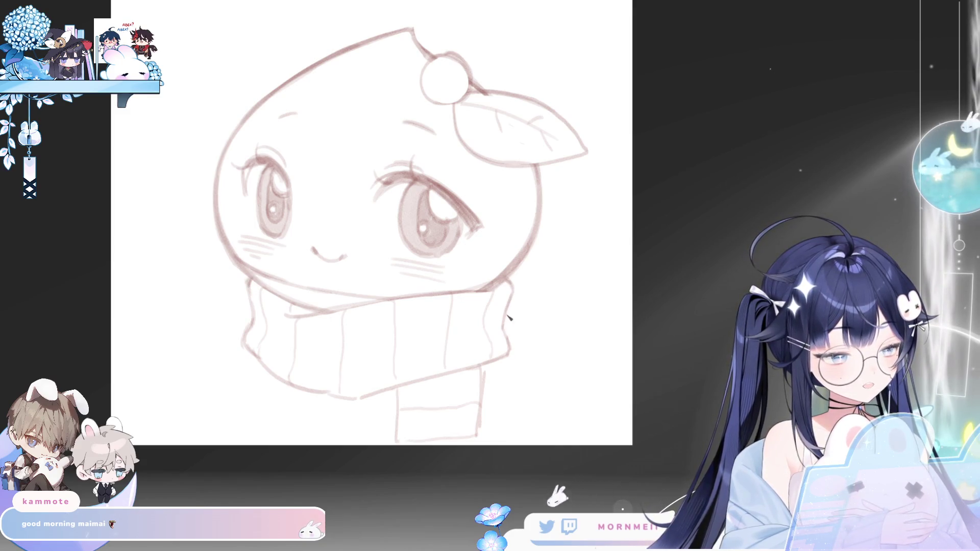
key(m)
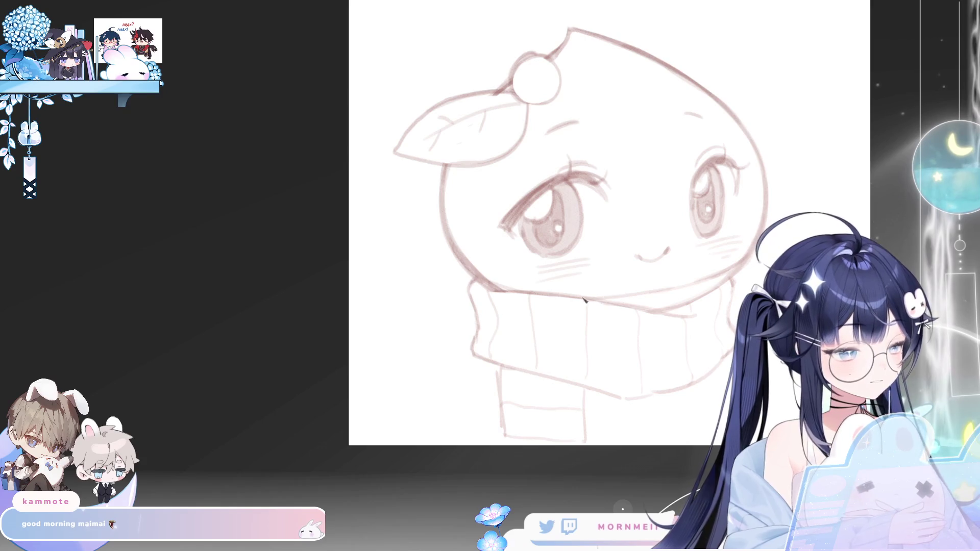
key(m)
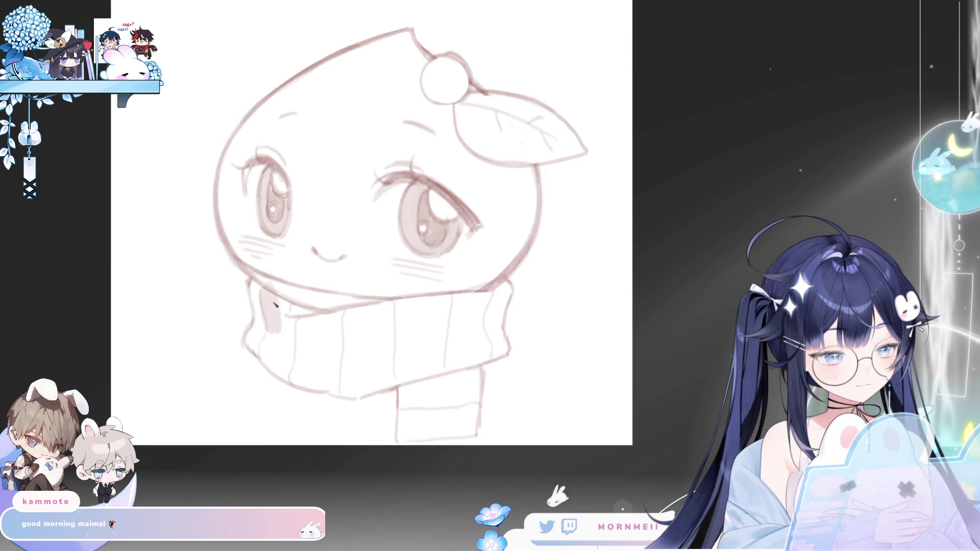
mouse_move(270, 324)
mouse_down()
mouse_move(265, 296)
mouse_move(288, 343)
mouse_move(295, 329)
mouse_move(281, 368)
mouse_move(275, 338)
mouse_move(283, 374)
mouse_up()
drag(353, 308, 350, 356)
mouse_move(350, 396)
mouse_down()
mouse_move(384, 391)
mouse_move(387, 312)
mouse_move(372, 319)
mouse_move(376, 332)
mouse_up()
Step: Shade the third stripe and the scarf's hanging end, checking the result mirrored
mouse_move(452, 347)
mouse_down()
mouse_move(452, 357)
mouse_move(479, 344)
mouse_move(480, 304)
mouse_move(462, 348)
mouse_move(602, 269)
mouse_up()
mouse_move(505, 306)
mouse_down()
mouse_move(553, 289)
mouse_move(577, 301)
mouse_move(510, 319)
mouse_move(577, 312)
mouse_up()
key(ctrl+minus)
key(h)
key(h)
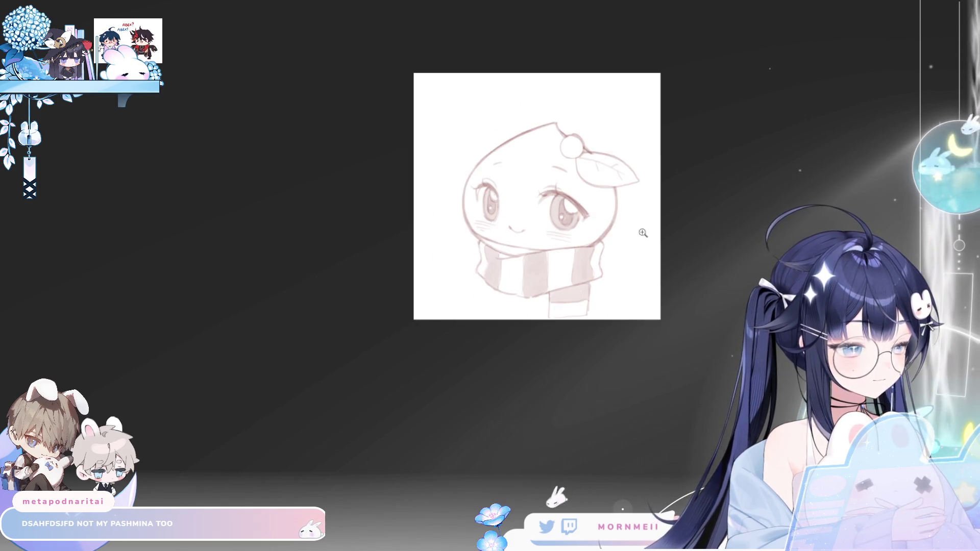
key(ctrl+plus)
key(h)
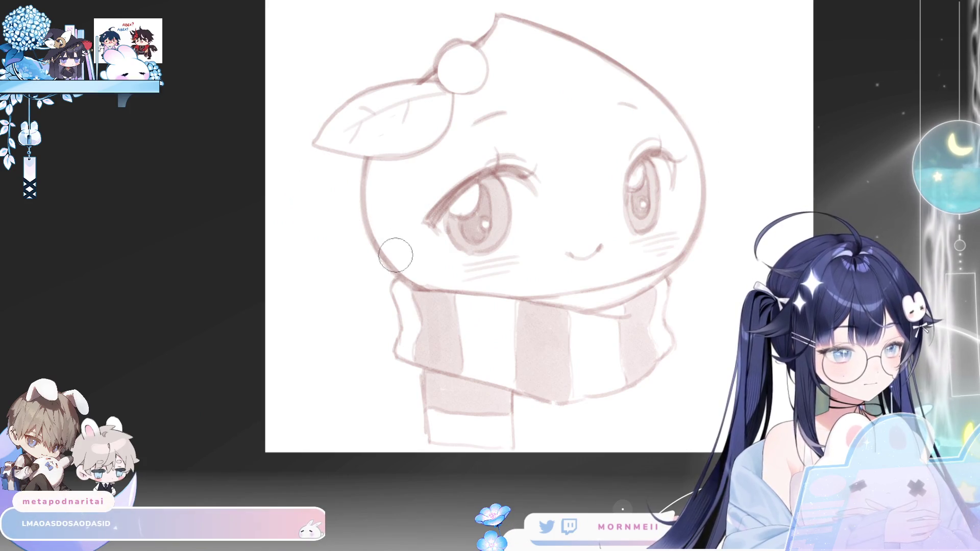
Step: Airbrush pink blush on the left cheek, retrying it lighter and smaller
key(h)
drag(600, 137, 561, 190)
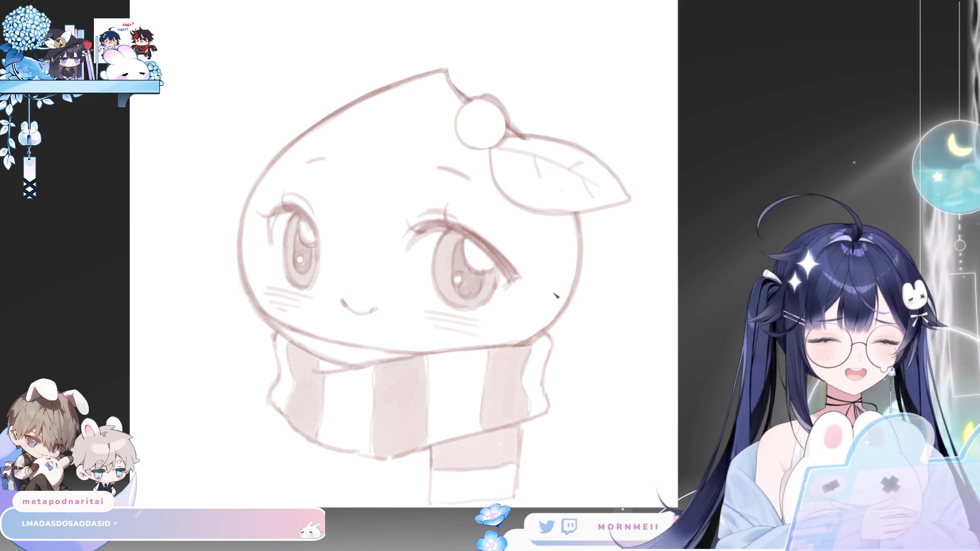
key(h)
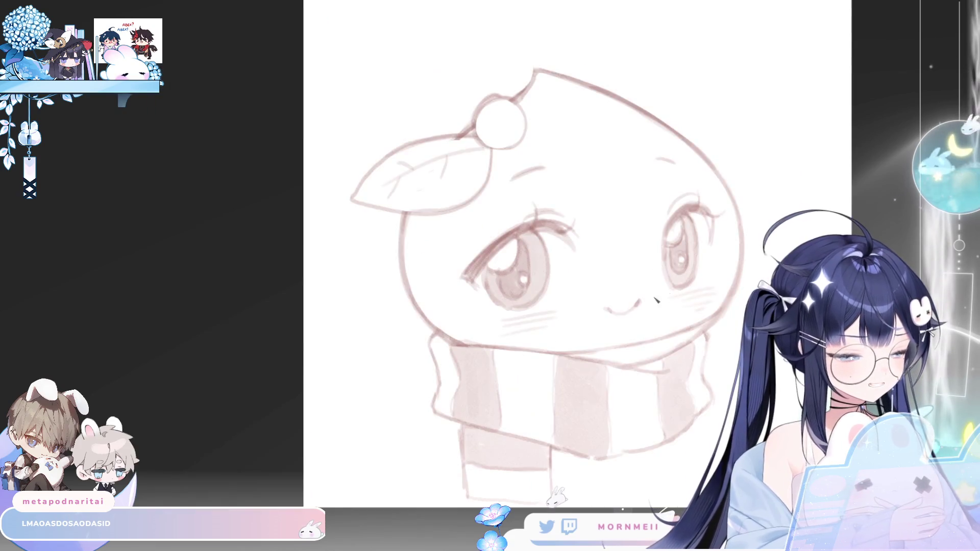
mouse_move(516, 321)
mouse_down()
mouse_move(547, 322)
mouse_move(534, 335)
mouse_up()
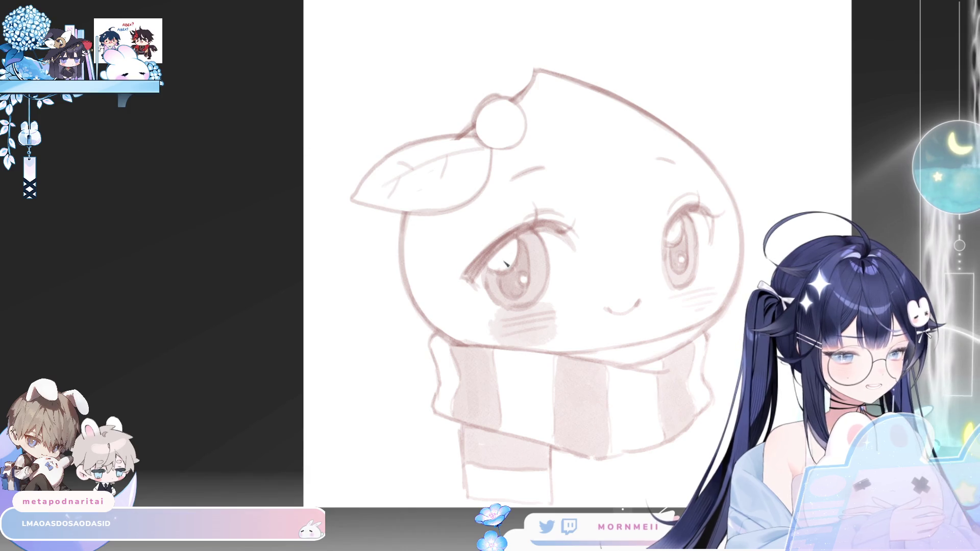
key(ctrl+z)
drag(510, 319, 551, 334)
key(ctrl+z)
Step: Airbrush pink blush onto the right cheek and check both cheeks mirrored
mouse_move(691, 299)
mouse_down()
mouse_move(706, 294)
mouse_move(707, 314)
mouse_up()
key(h)
key(h)
key(h)
key(h)
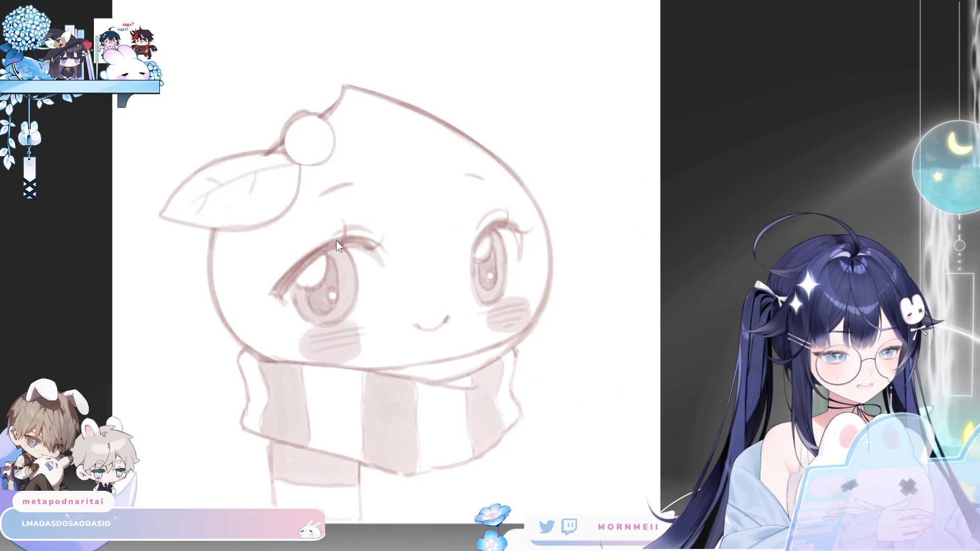
key(ctrl+minus)
key(h)
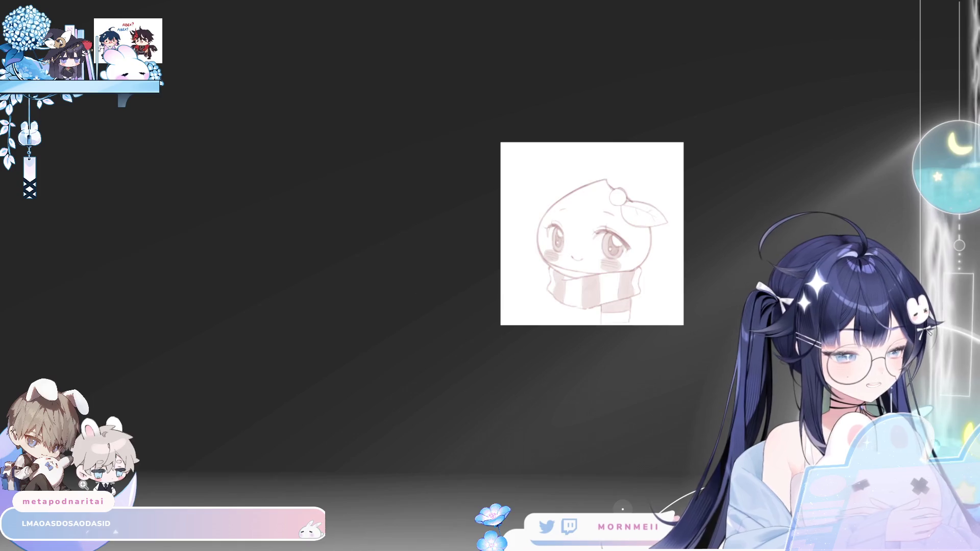
click(639, 262)
Step: Enlarge the whole acorn drawing with Ctrl+T, narrow it slightly and nudge it upward
drag(639, 263, 426, 298)
click(291, 169)
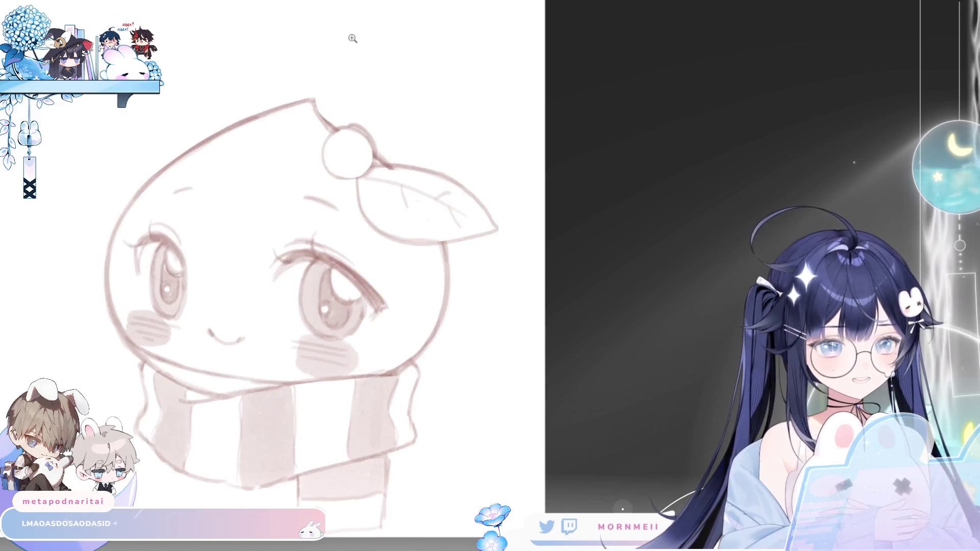
key(ctrl+minus)
key(ctrl+t)
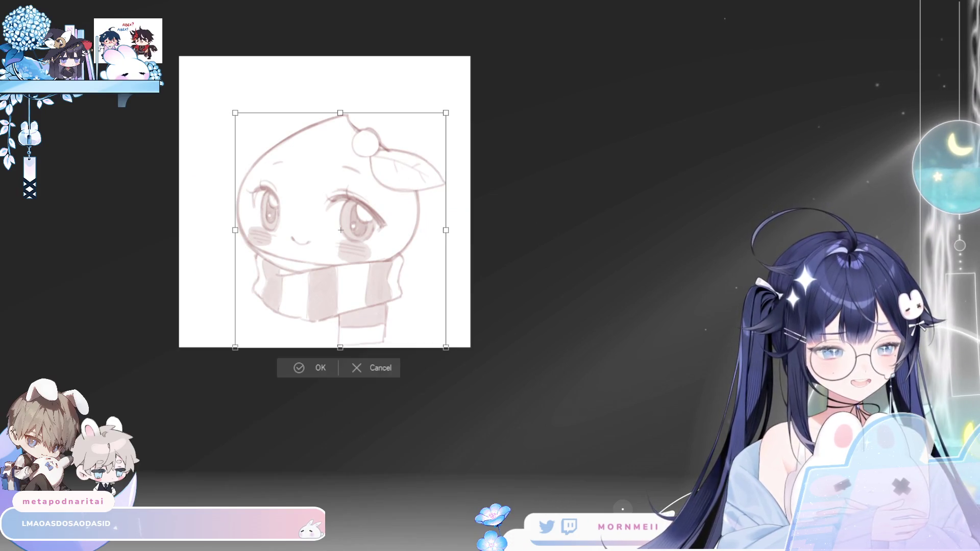
drag(440, 118, 473, 103)
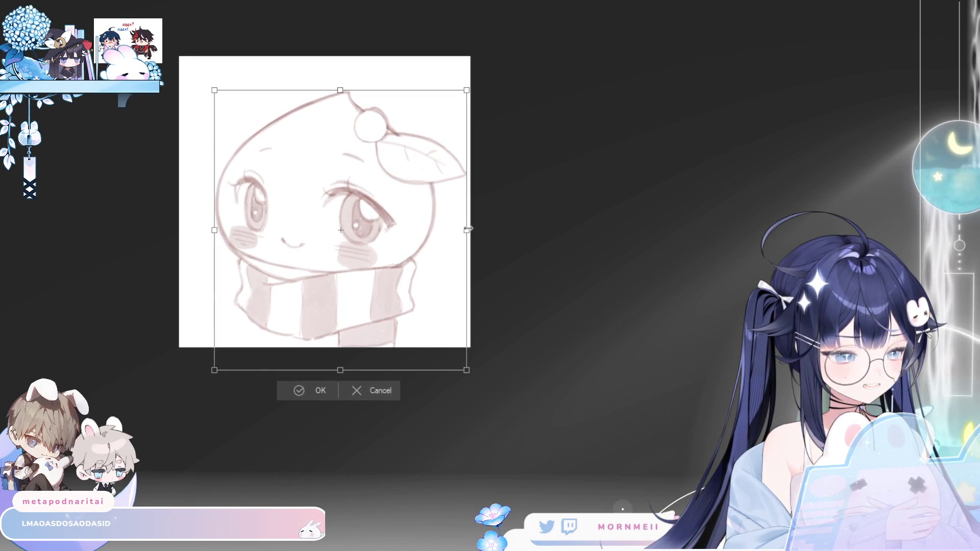
drag(465, 230, 422, 237)
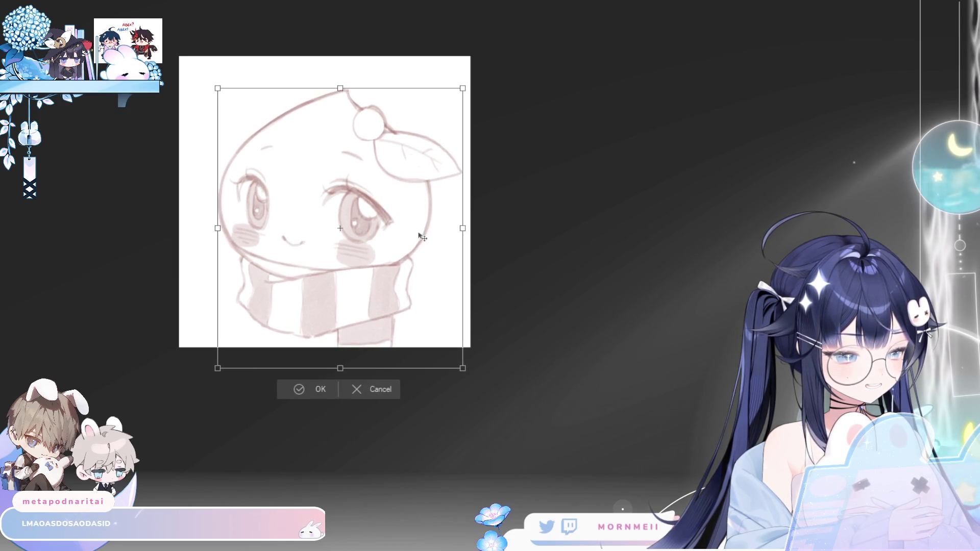
drag(459, 85, 465, 74)
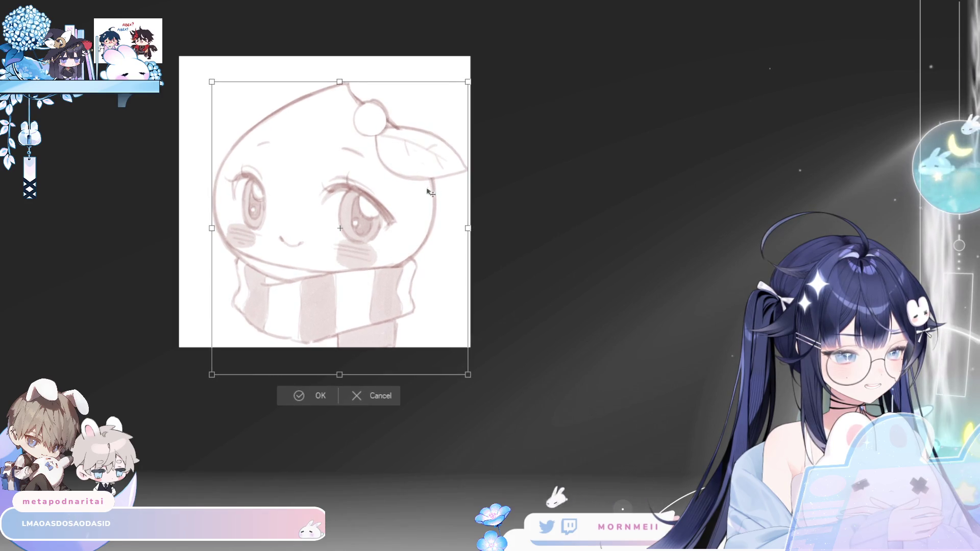
drag(430, 192, 429, 189)
drag(371, 314, 371, 311)
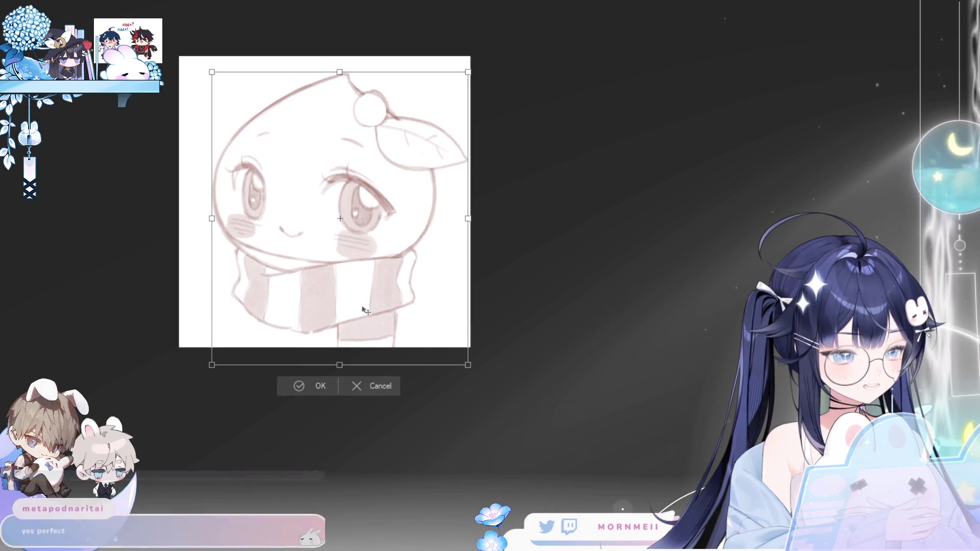
click(296, 388)
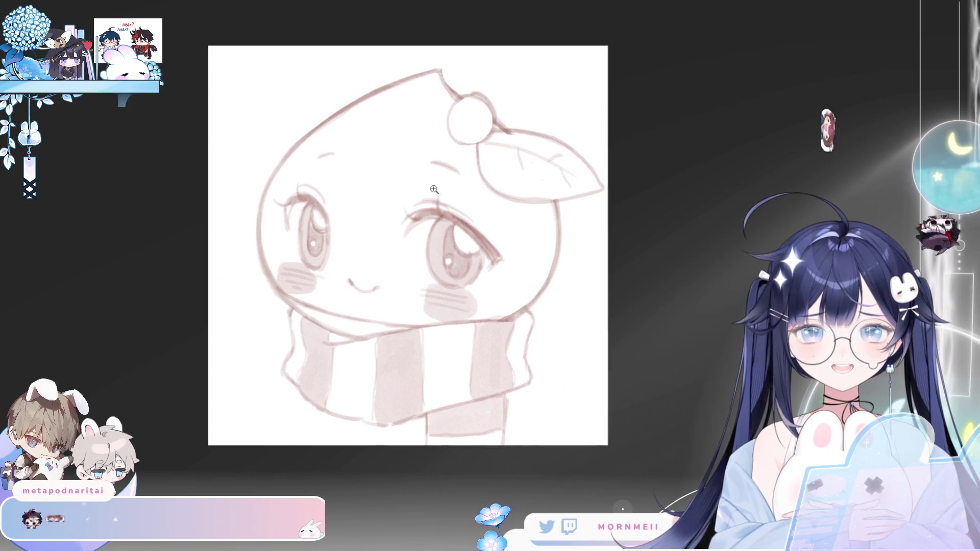
Step: Draw short pointed spikes around the round bud atop the acorn and refine the mark left of it
click(462, 105)
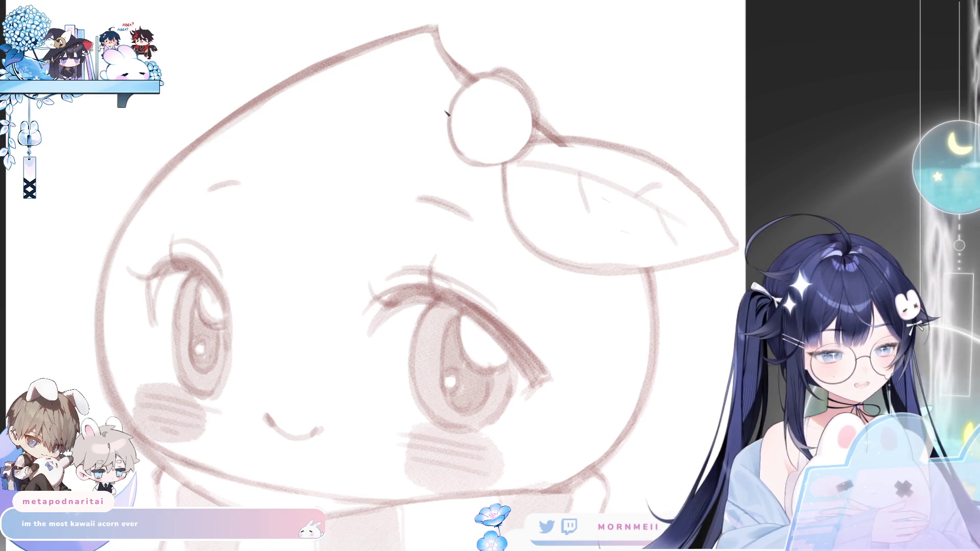
drag(448, 118, 432, 118)
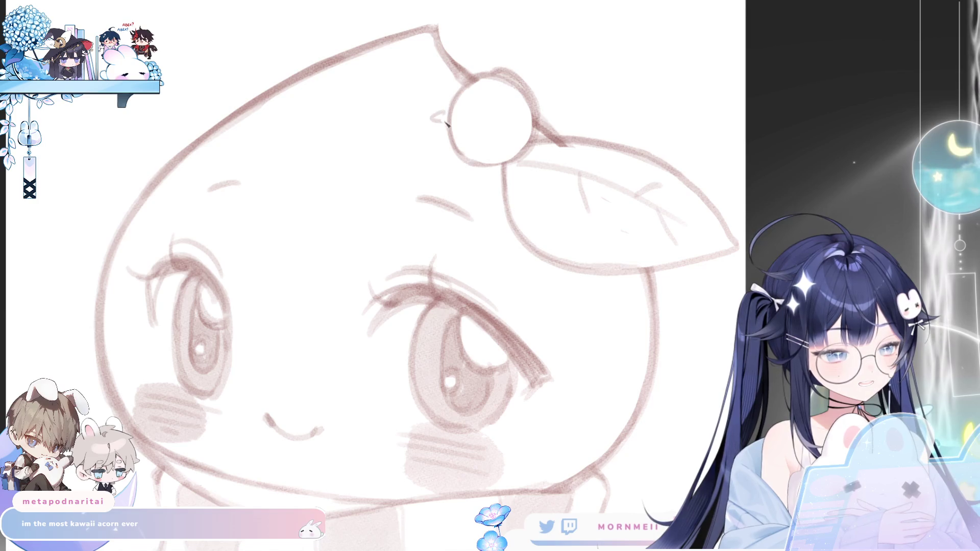
drag(502, 74, 510, 61)
drag(447, 151, 498, 164)
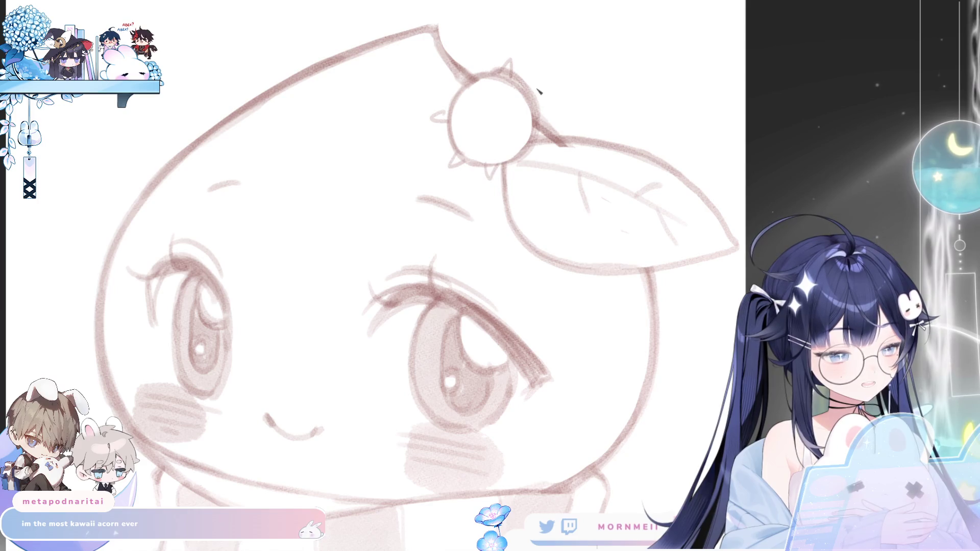
key(h)
key(h)
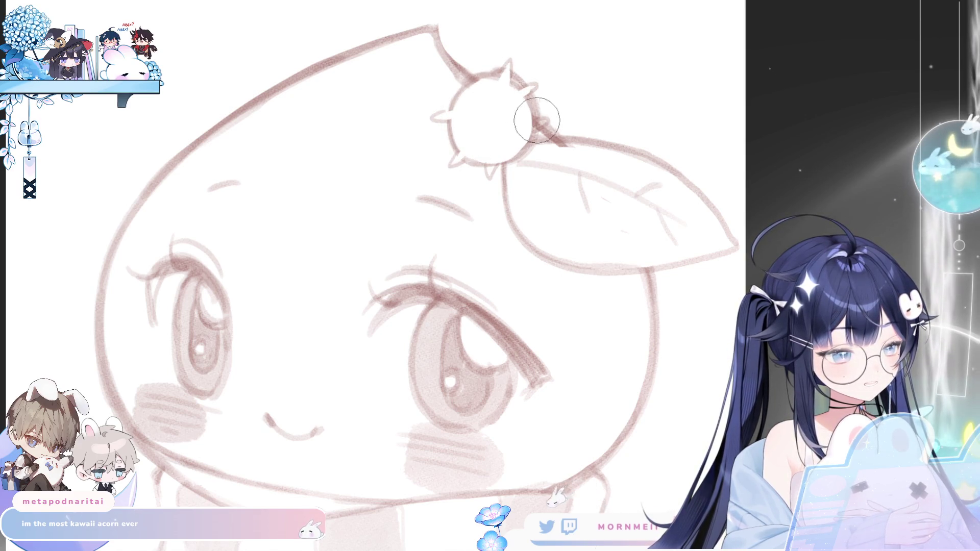
key(h)
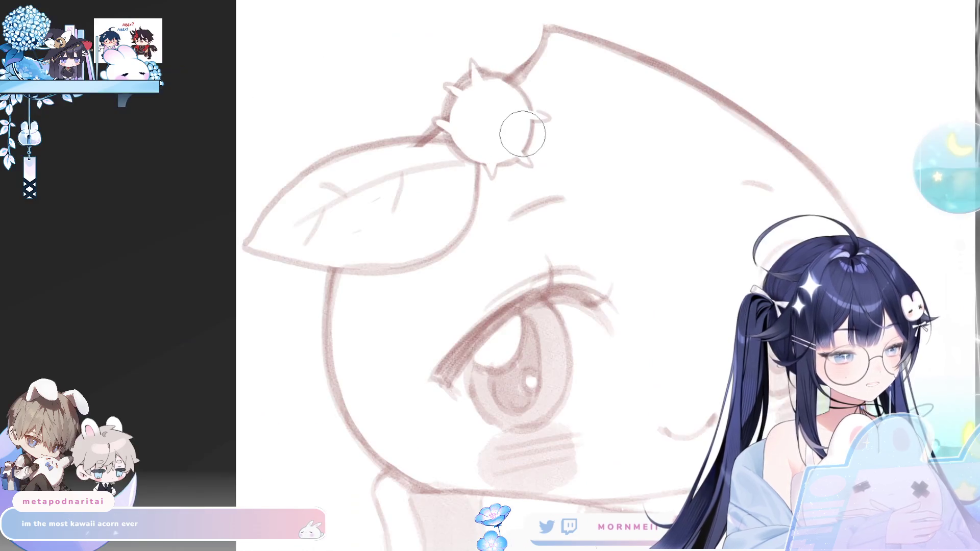
key(h)
key(ctrl+minus)
Step: Darken and thicken the upper lash line of the eye nearest the leaf
key(h)
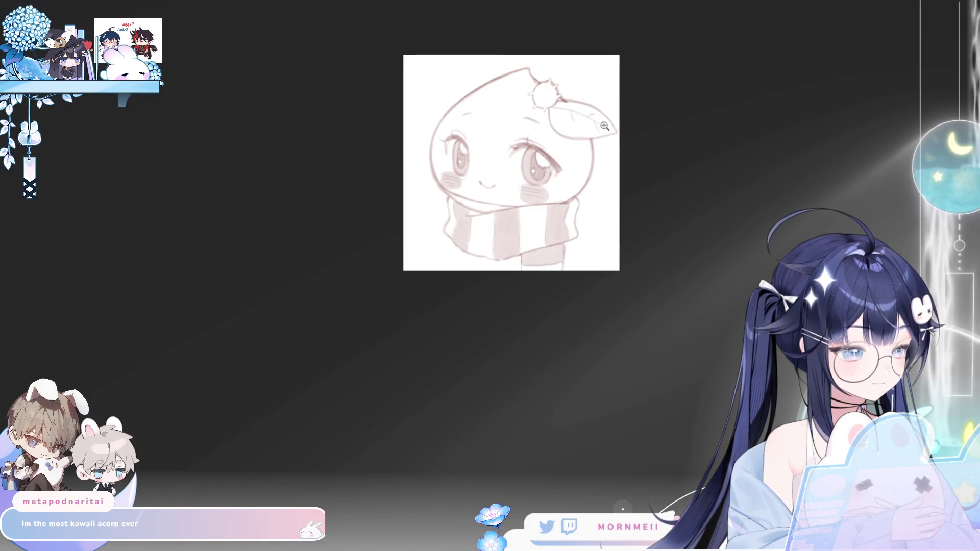
key(ctrl+plus)
key(ctrl+plus)
key(ctrl+plus)
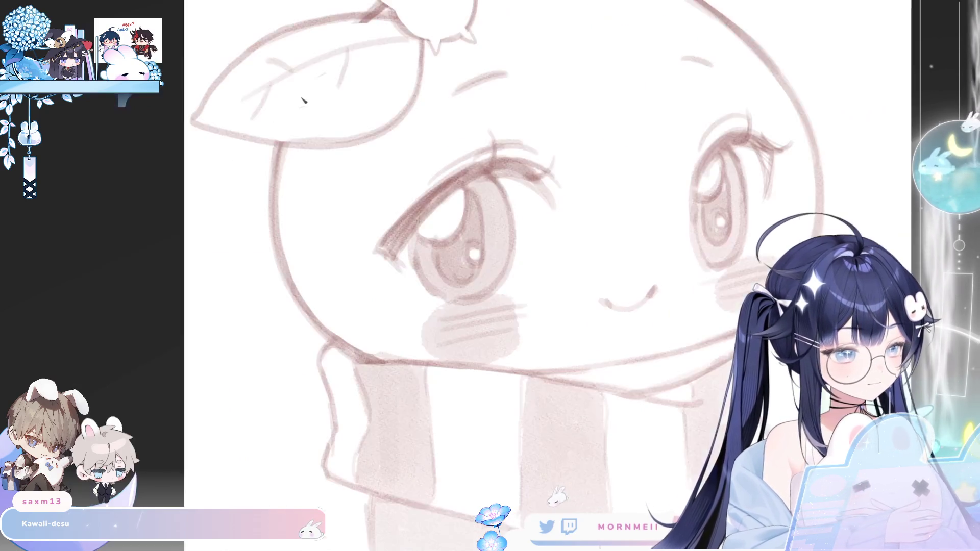
key(h)
drag(401, 228, 451, 182)
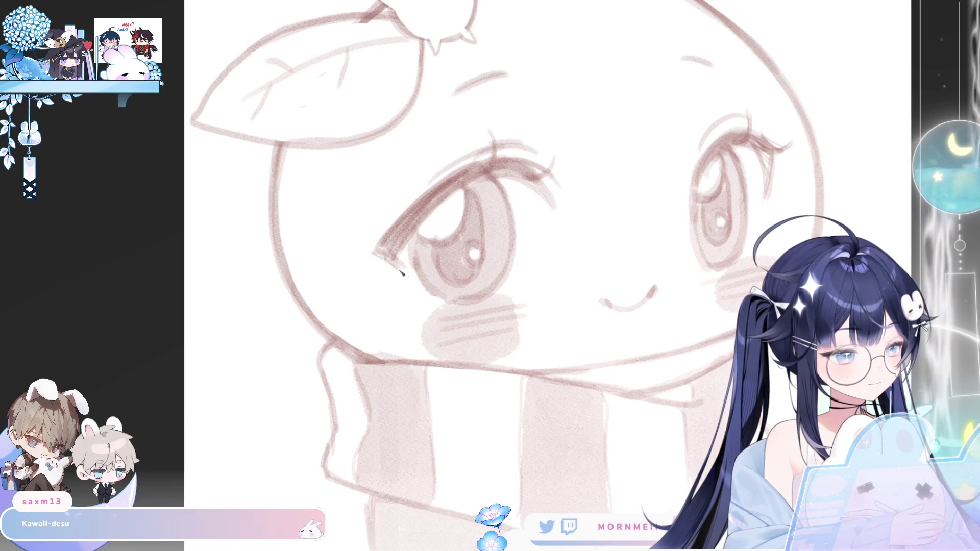
mouse_move(414, 214)
mouse_down()
mouse_move(508, 157)
mouse_move(530, 164)
mouse_up()
drag(462, 188, 530, 192)
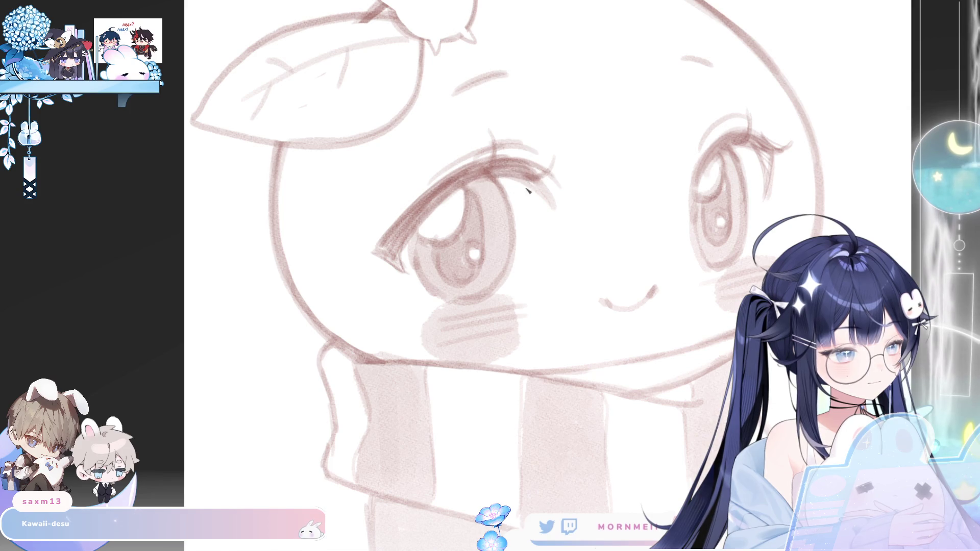
key(h)
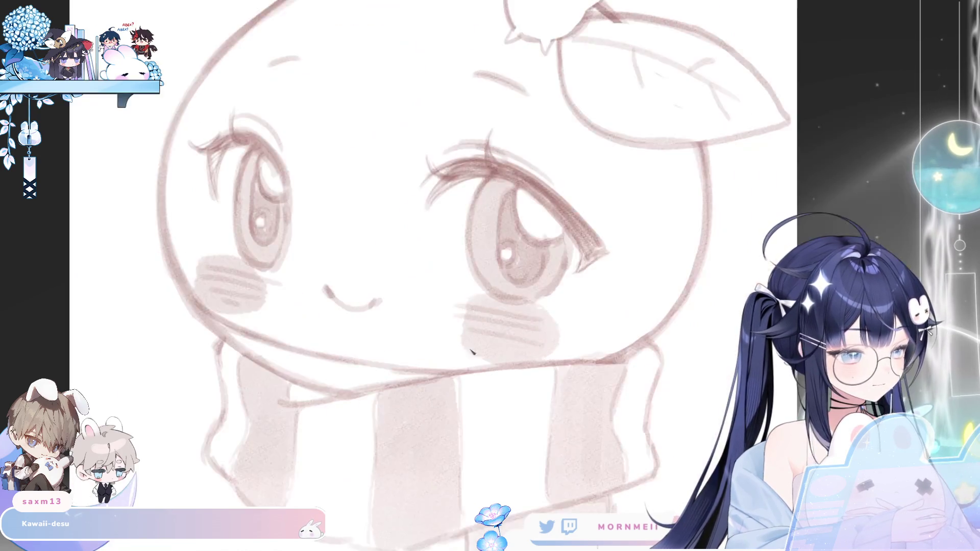
Step: Nudge the drawing slightly to the right with the Move tool
key(ctrl+0)
click(420, 371)
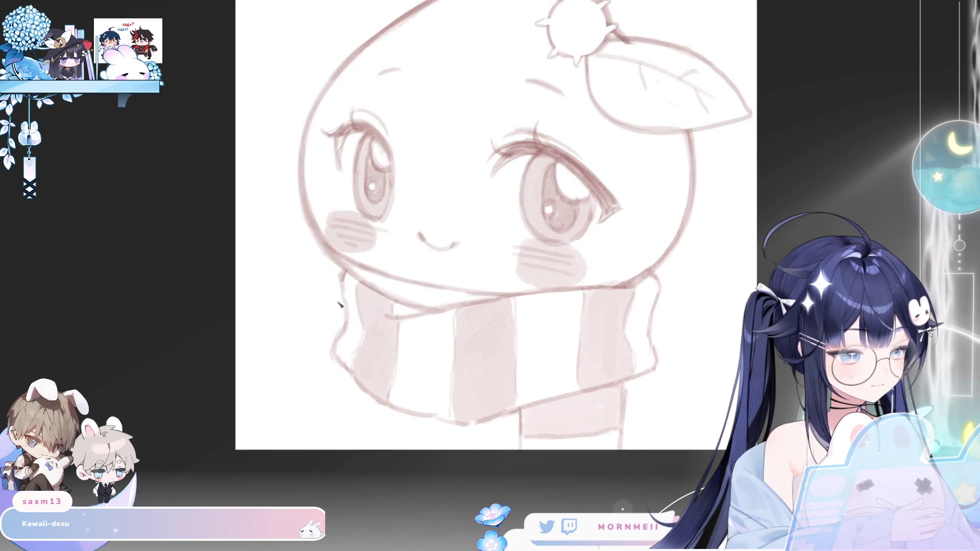
drag(378, 324, 381, 324)
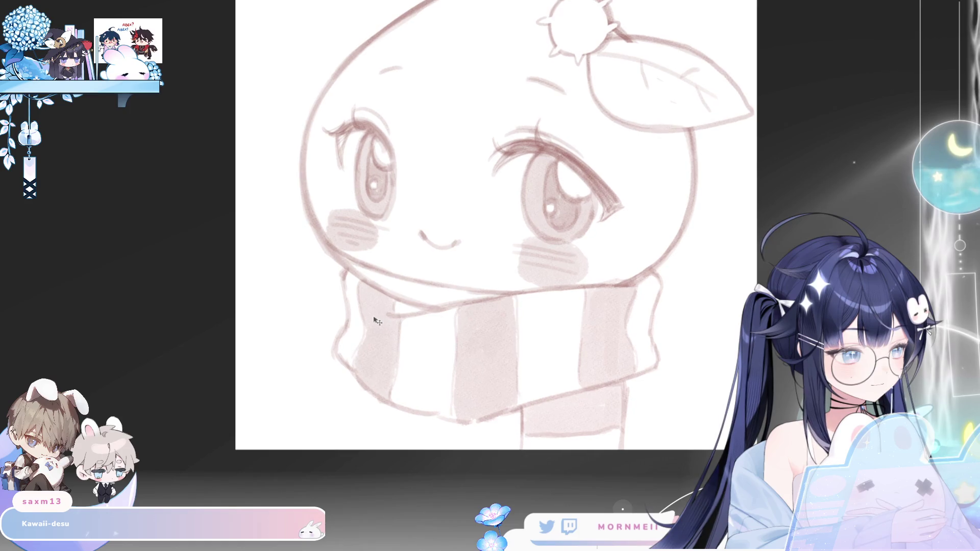
key(ctrl+0)
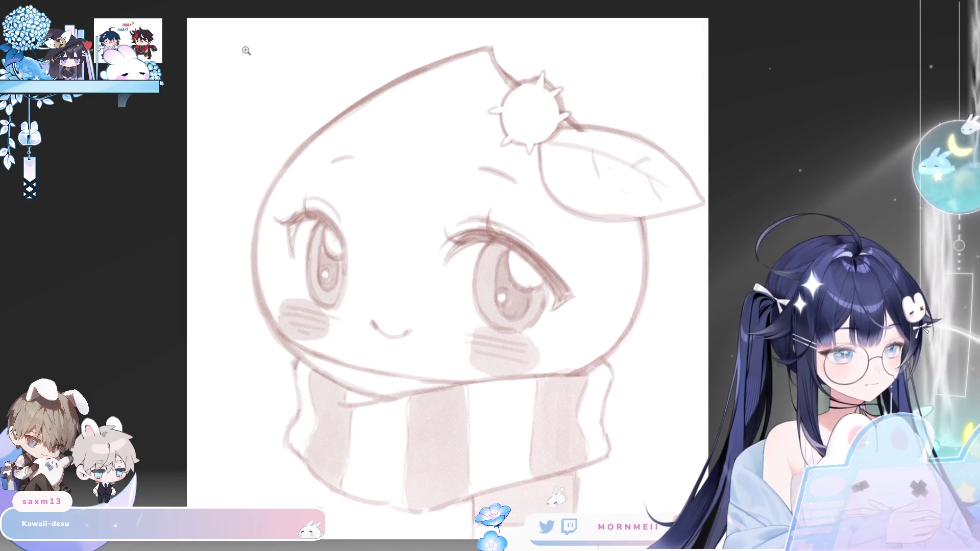
Step: Handwrite the dedication 'For.' followed by the recipient's name in the top-left corner
click(244, 54)
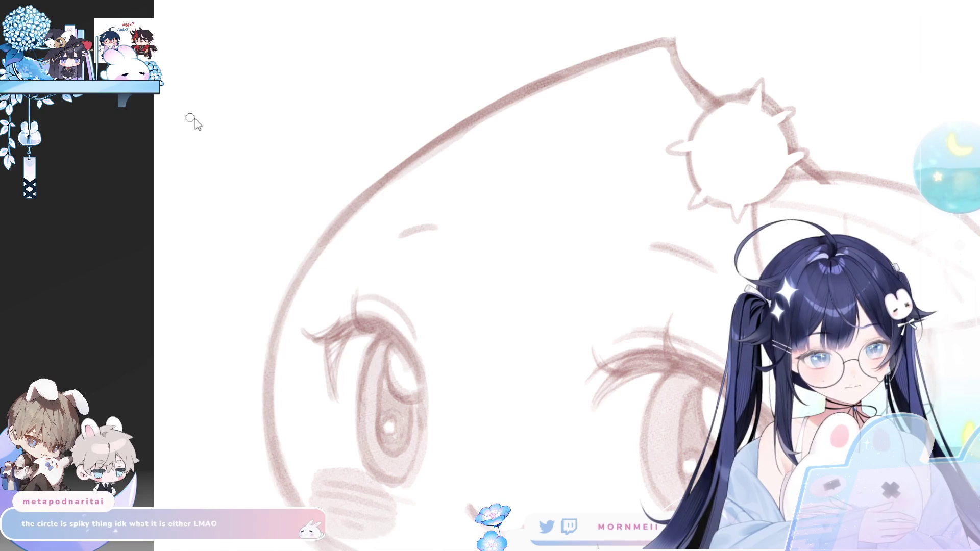
mouse_move(185, 173)
mouse_down()
mouse_move(174, 134)
mouse_move(184, 100)
mouse_move(199, 144)
mouse_move(259, 96)
mouse_move(265, 110)
mouse_move(289, 93)
mouse_move(294, 105)
mouse_move(310, 55)
mouse_up()
drag(418, 80, 335, 160)
mouse_move(280, 214)
mouse_down()
mouse_move(281, 202)
mouse_move(305, 202)
mouse_up()
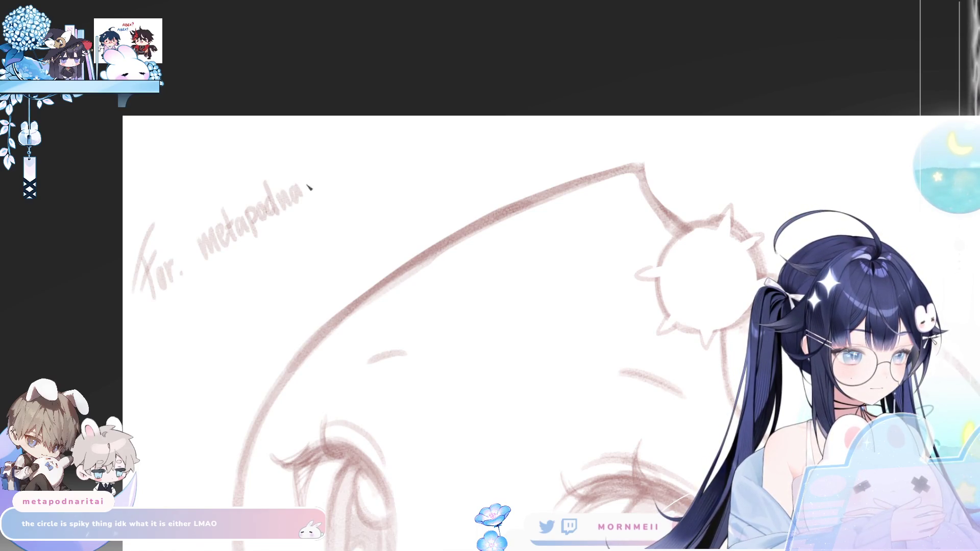
mouse_move(320, 165)
mouse_down()
mouse_move(326, 179)
mouse_move(347, 171)
mouse_up()
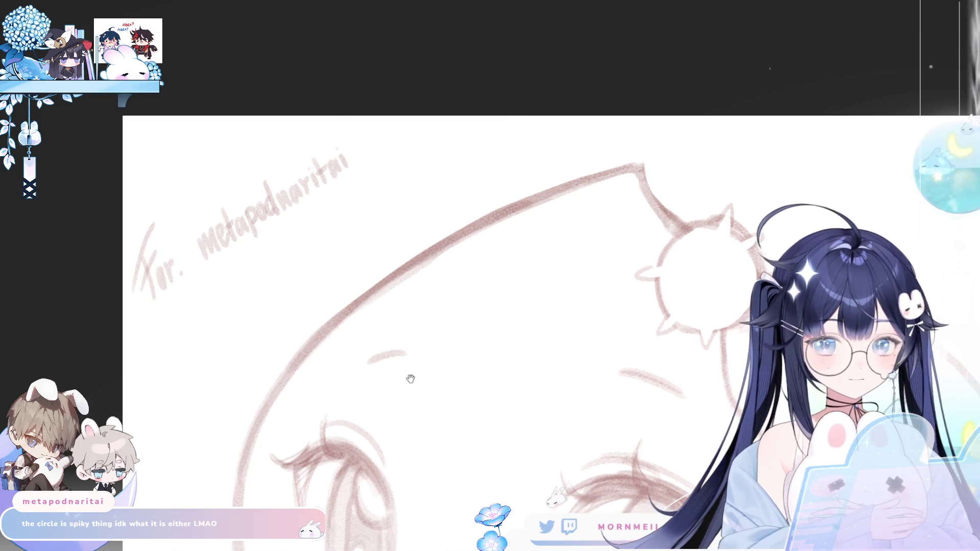
Step: Draw a heart-shaped signature below the dedication
drag(347, 380, 302, 310)
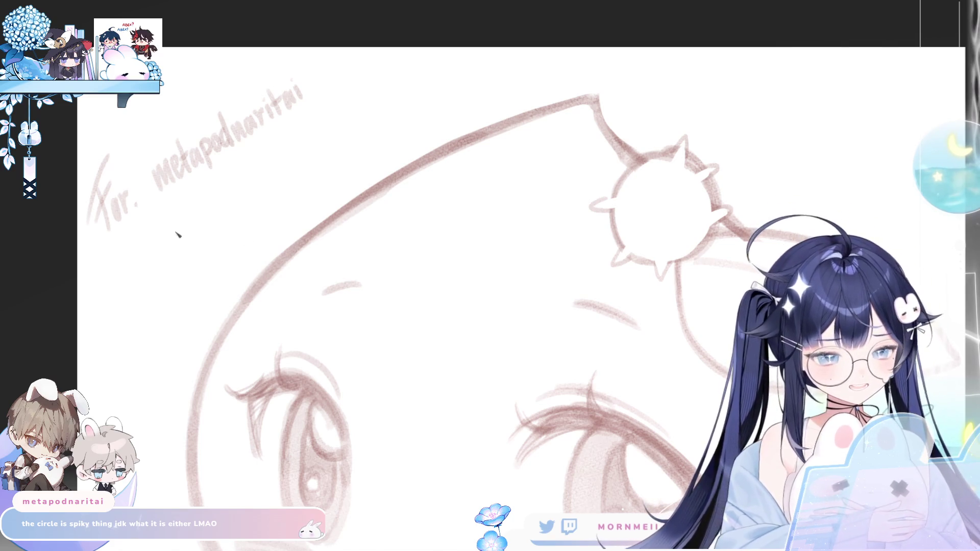
mouse_move(191, 231)
mouse_down()
mouse_move(203, 187)
mouse_move(193, 240)
mouse_move(209, 242)
mouse_move(214, 204)
mouse_move(263, 179)
mouse_up()
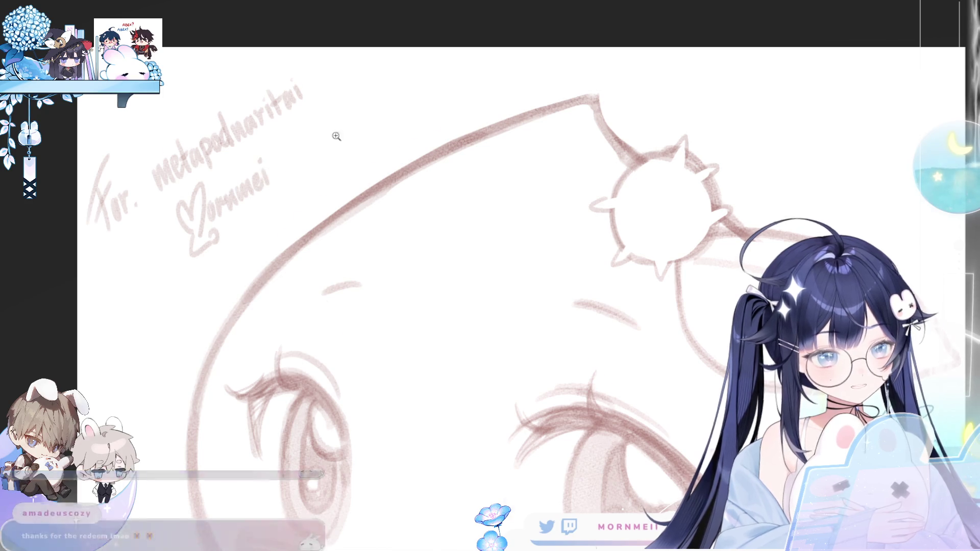
key(ctrl+0)
click(329, 134)
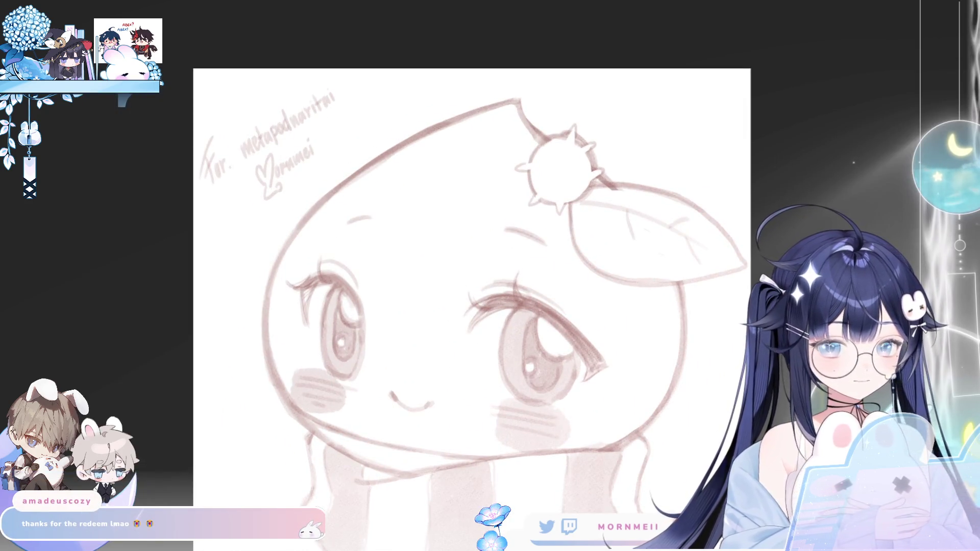
Step: Lasso the dedication and heart, shift them slightly right and down, then deselect
mouse_move(264, 222)
mouse_down()
mouse_move(365, 34)
mouse_move(153, 230)
mouse_up()
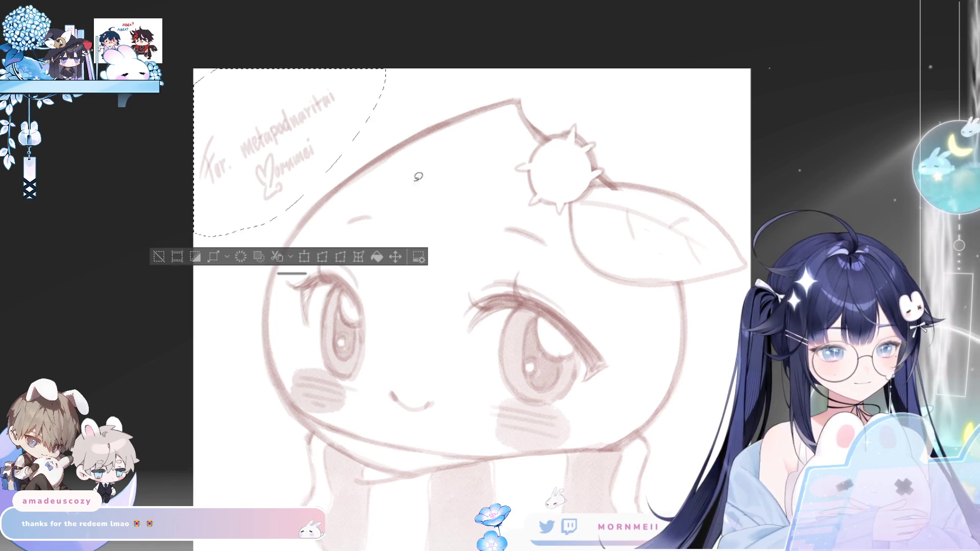
drag(344, 155, 363, 169)
key(ctrl+d)
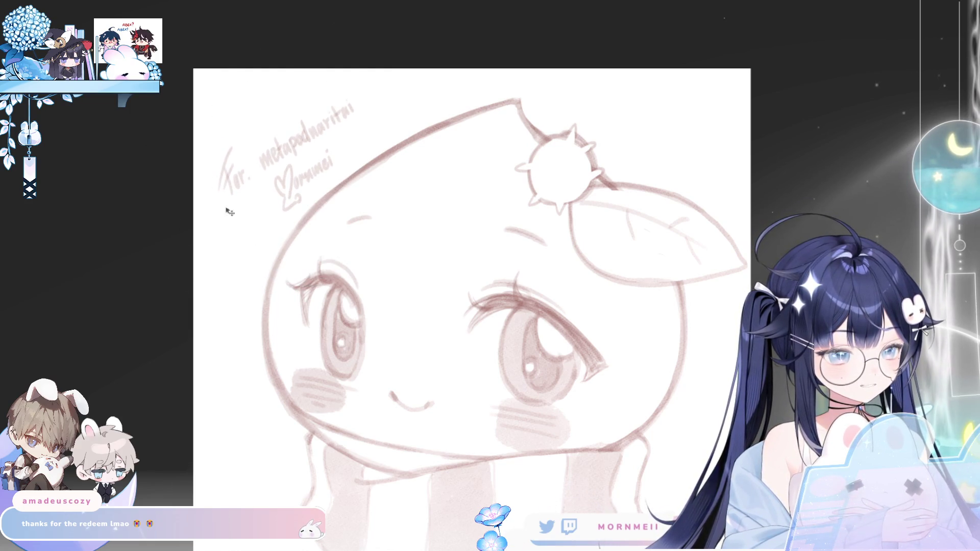
key(h)
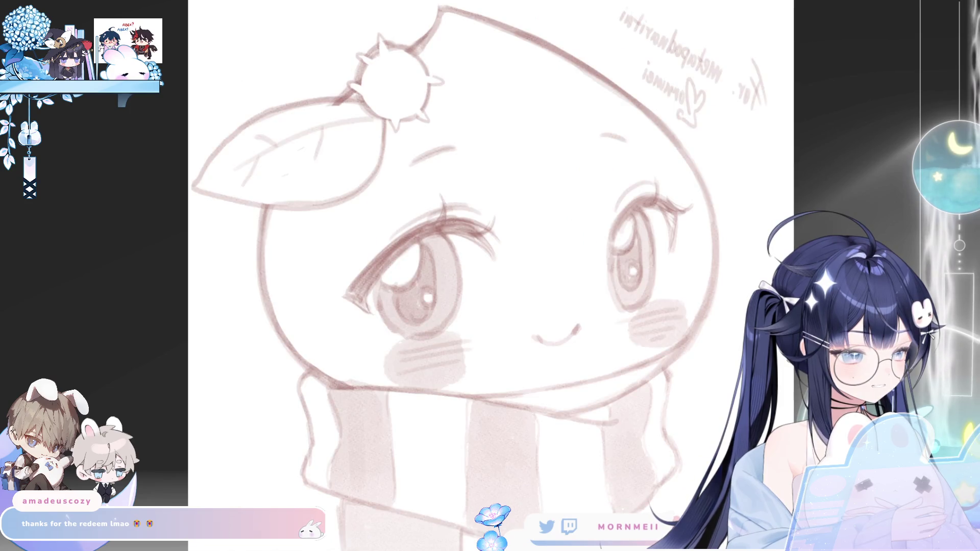
key(h)
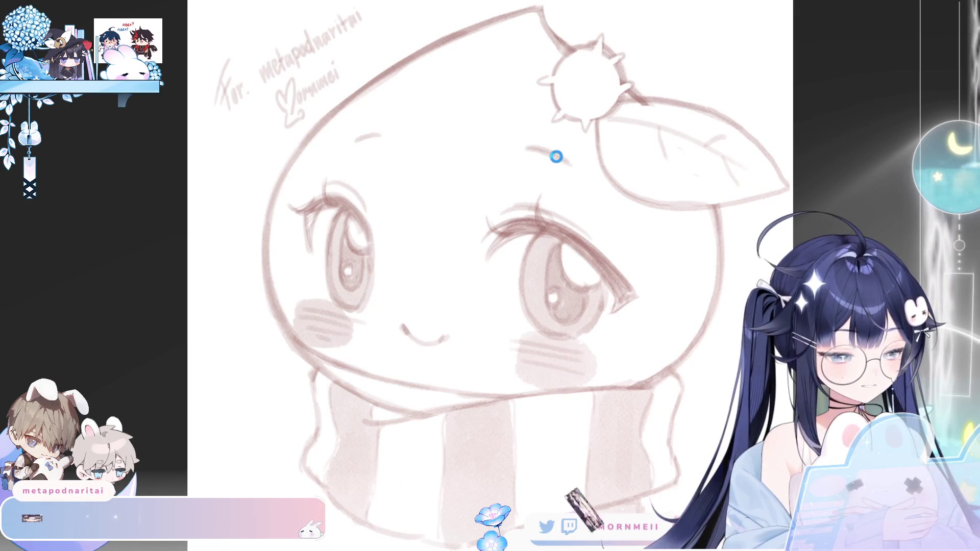
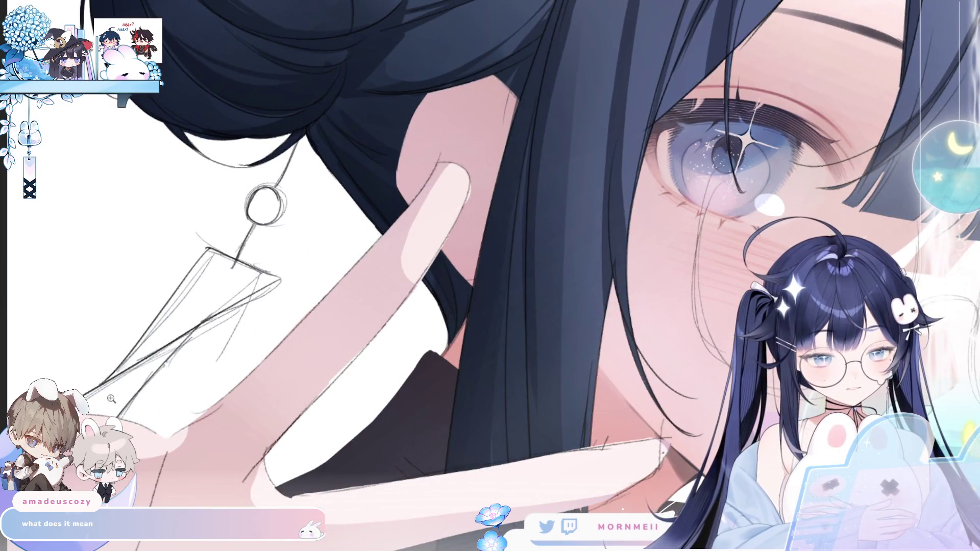
Step: Centre the mirrored view on the earring and fill its ring with pale blue
drag(137, 423, 243, 321)
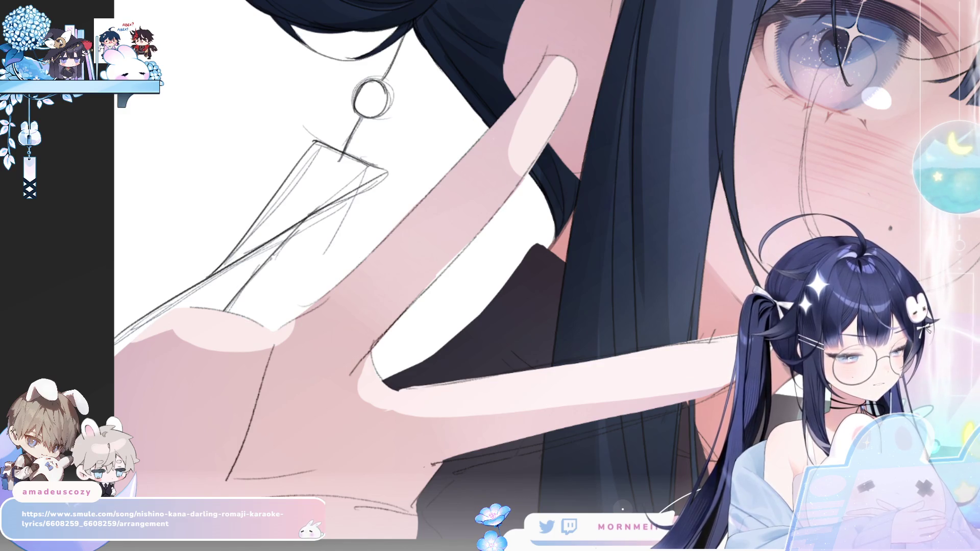
key(ctrl+z)
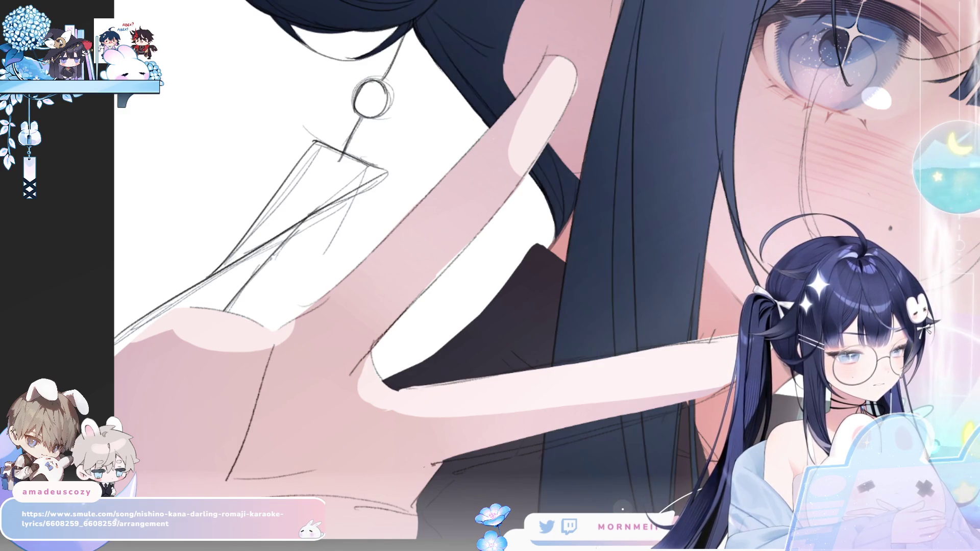
key(ctrl+y)
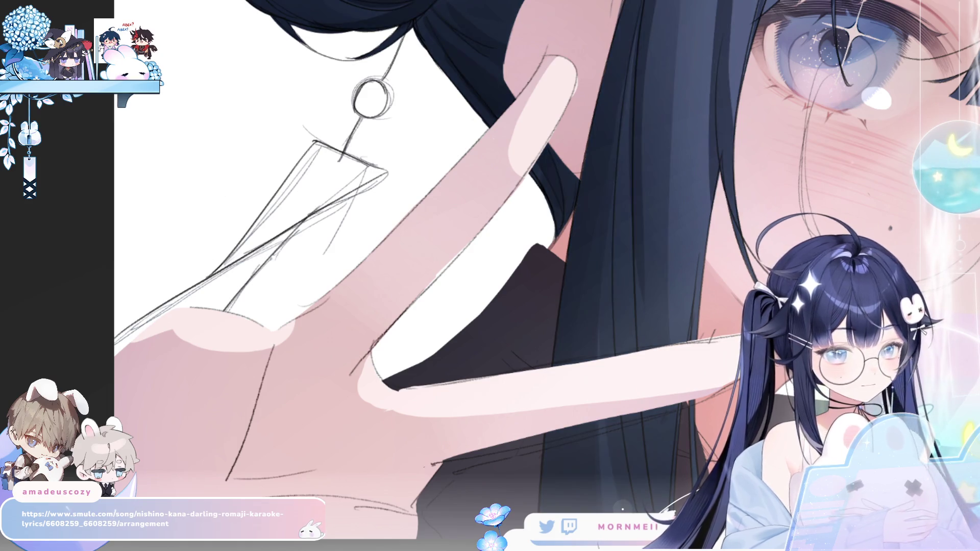
key(h)
drag(649, 185, 401, 285)
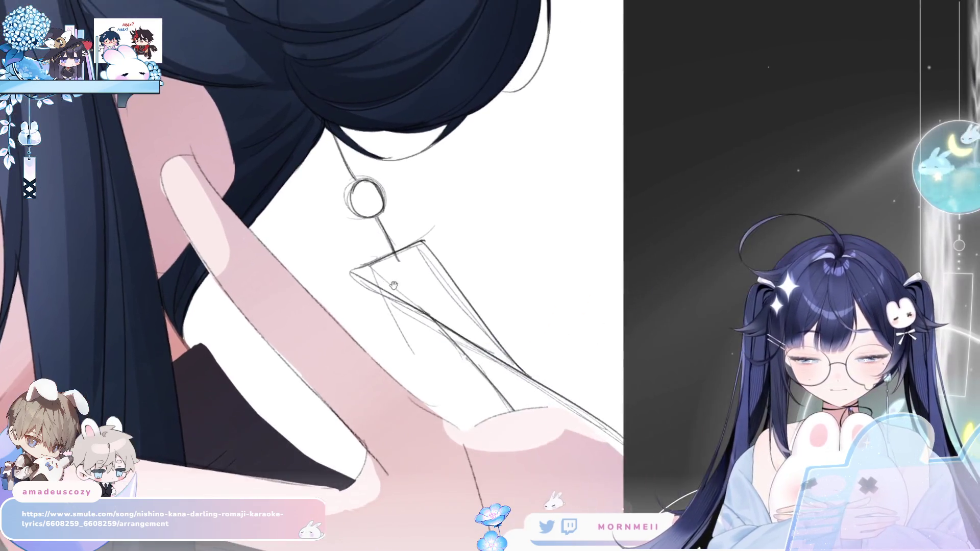
scroll(401, 284, up, 2)
click(378, 197)
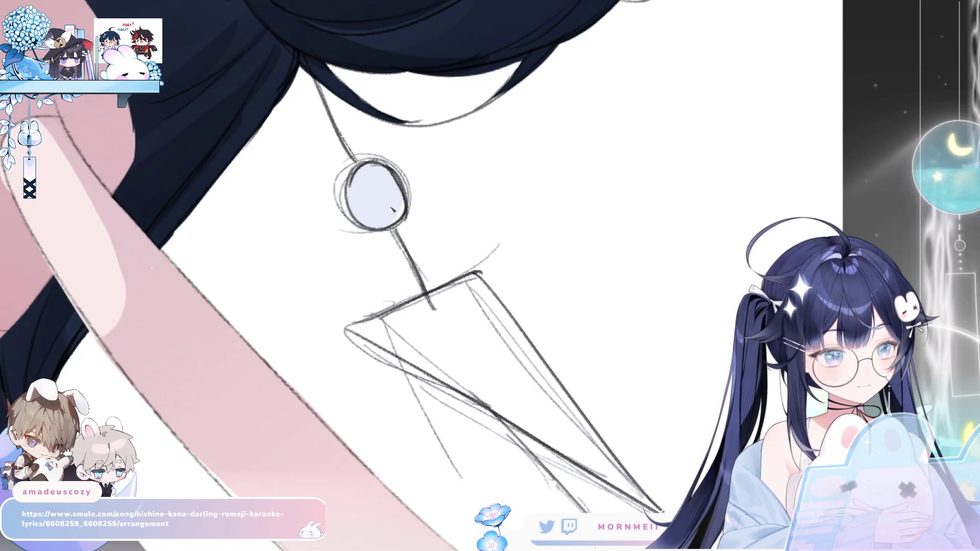
scroll(505, 243, down, 3)
scroll(522, 311, up, 2)
Step: Colour the hanging trapezoid pale blue, grey-blue on top and pale lavender below
drag(288, 365, 449, 235)
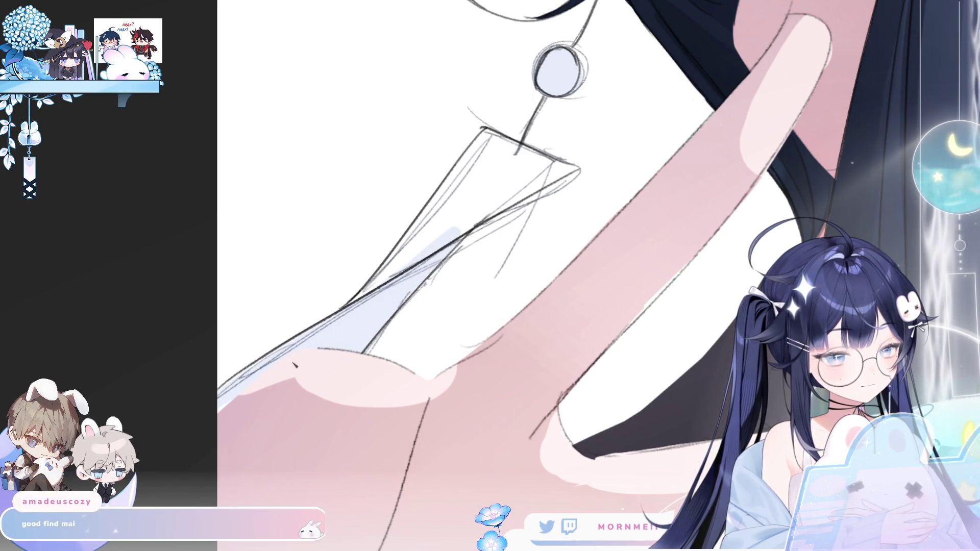
drag(279, 366, 148, 417)
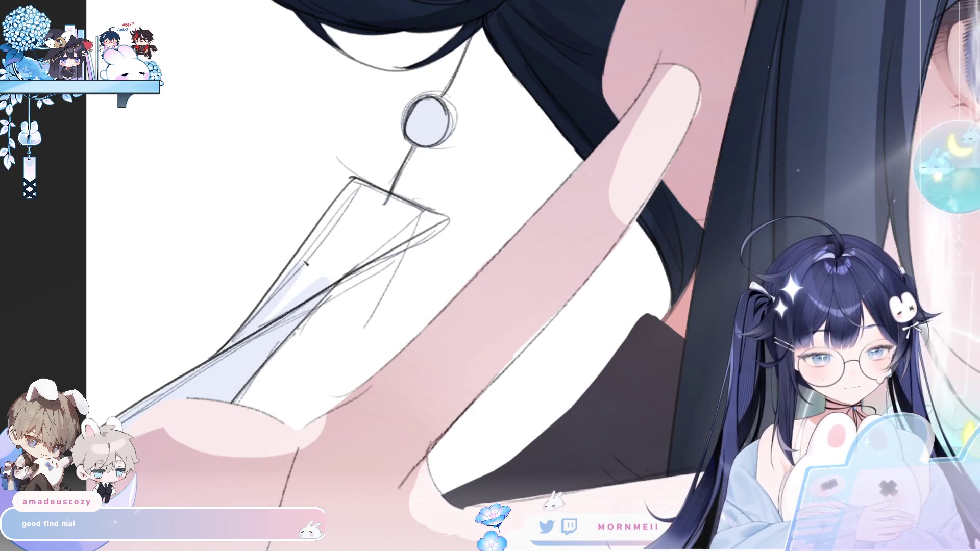
key(h)
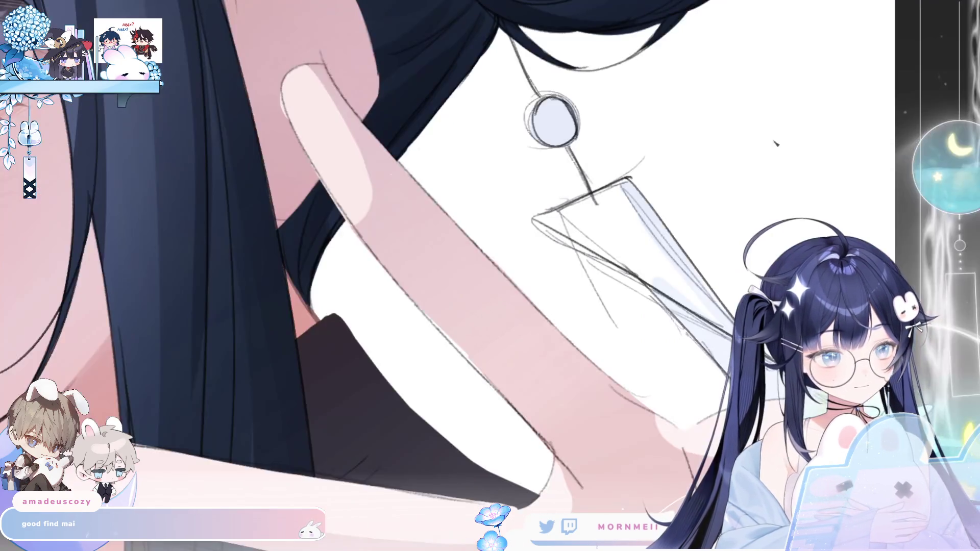
drag(541, 222, 620, 191)
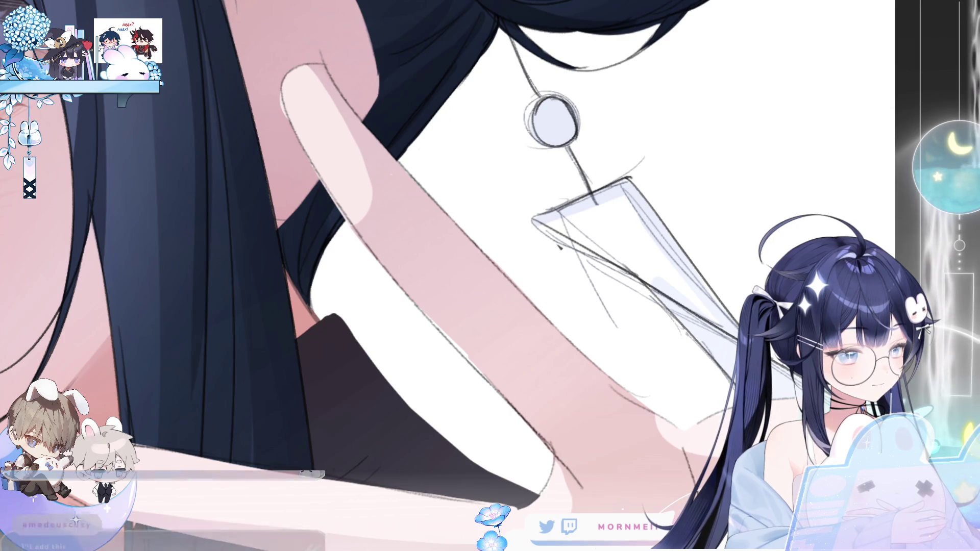
mouse_move(642, 275)
mouse_down()
mouse_move(670, 295)
mouse_move(632, 197)
mouse_up()
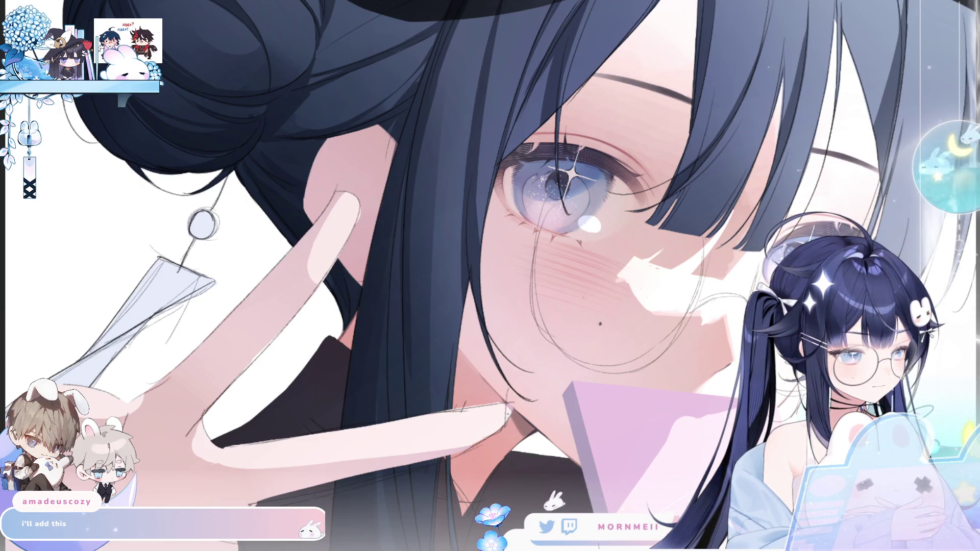
Step: Wipe the dark-blue hair fill through an inverted selection, leaving only line art, then deselect
key(m)
key(m)
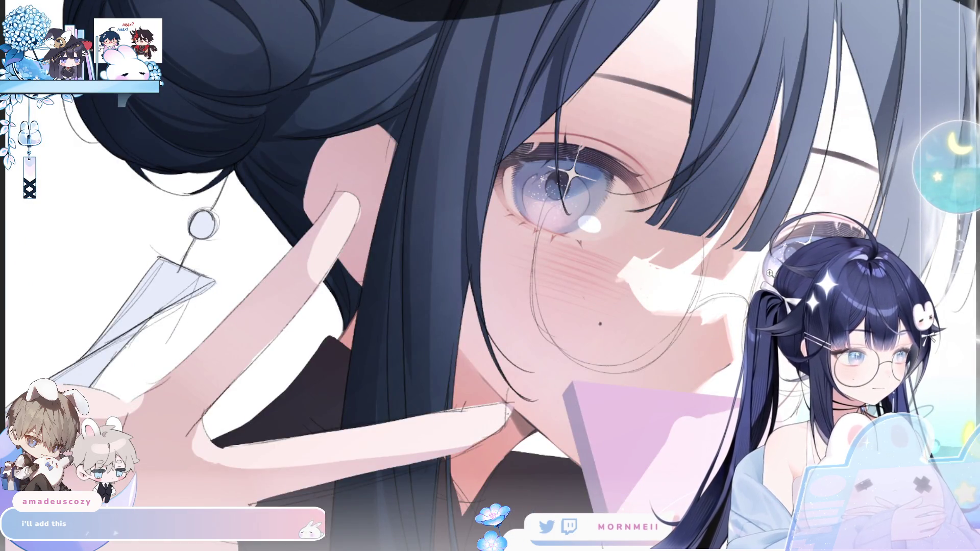
key(ctrl+0)
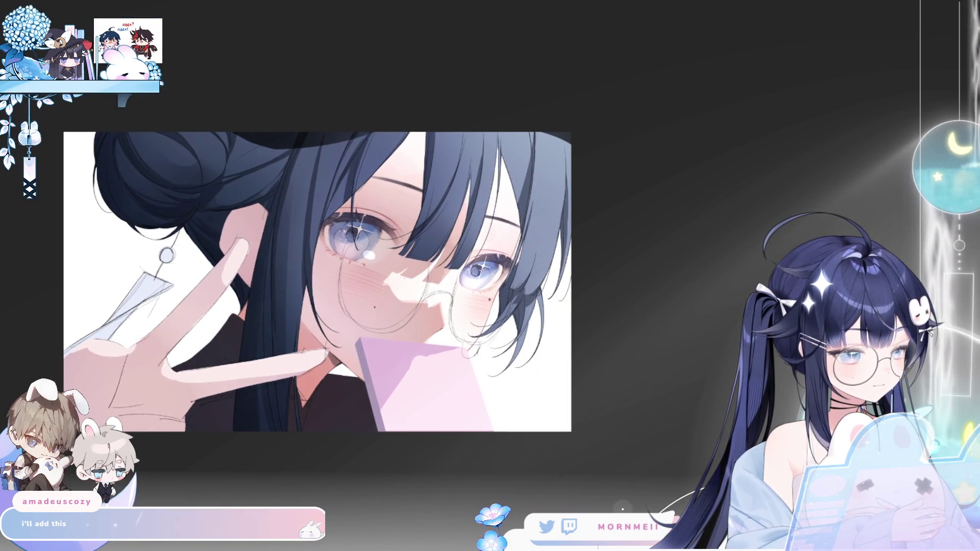
key(ctrl+shift+d)
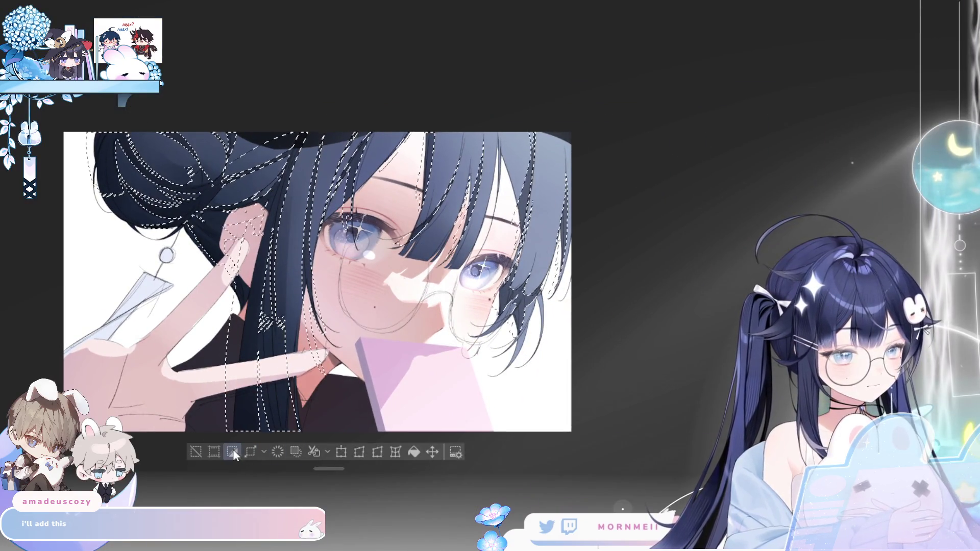
click(231, 450)
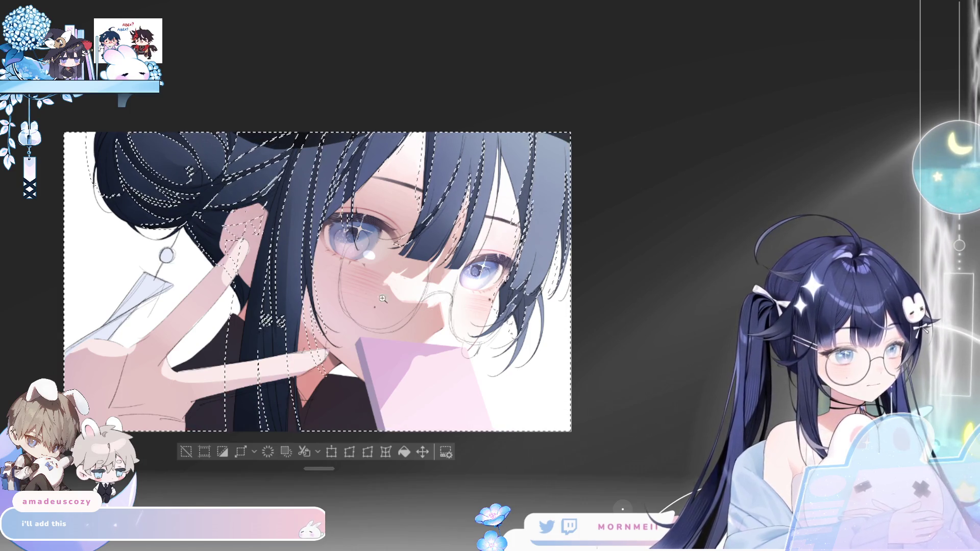
key(Delete)
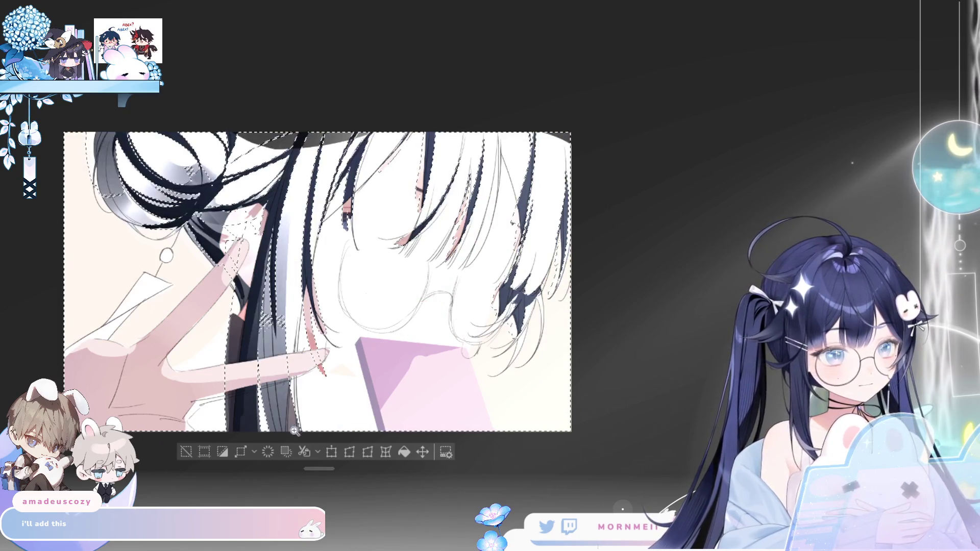
key(ctrl+d)
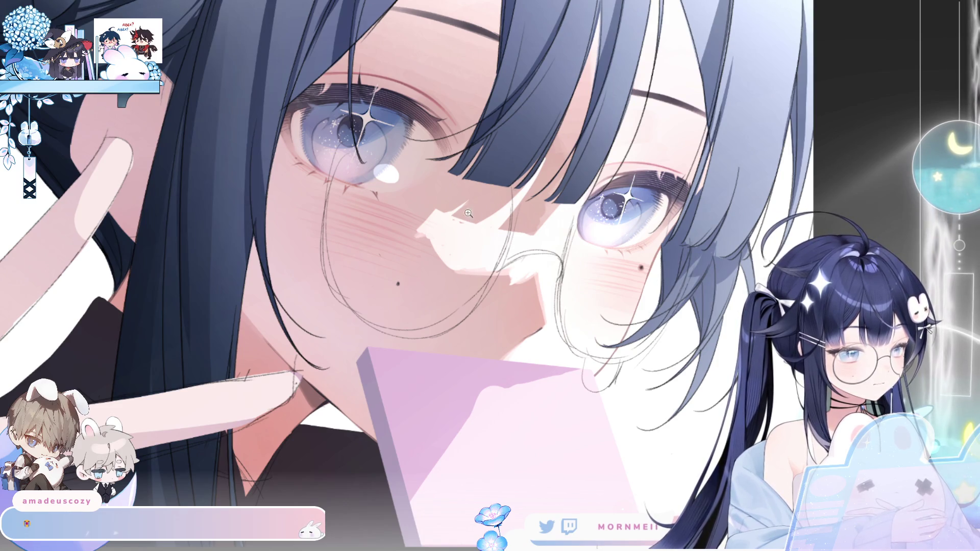
Step: Review the face in mirrored view, then fit the whole illustration on screen
key(h)
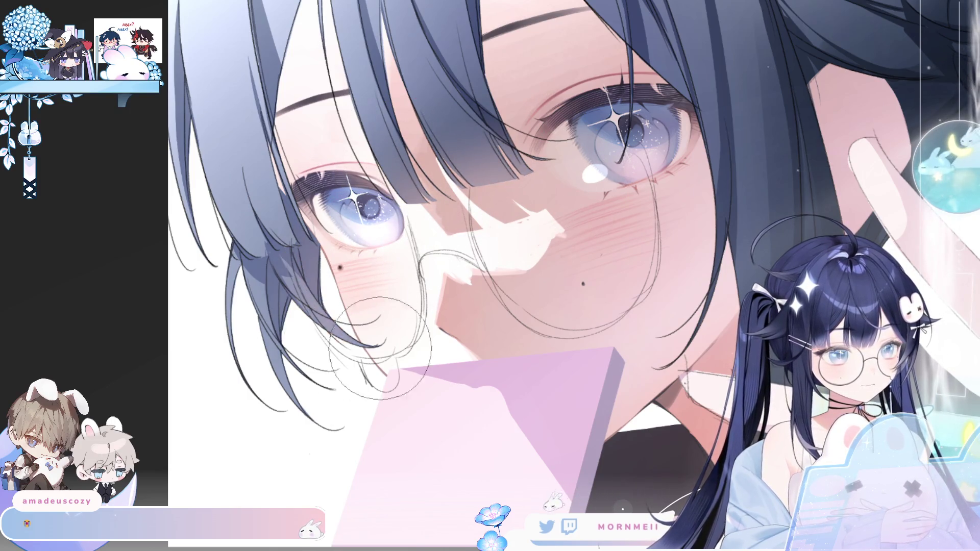
key(h)
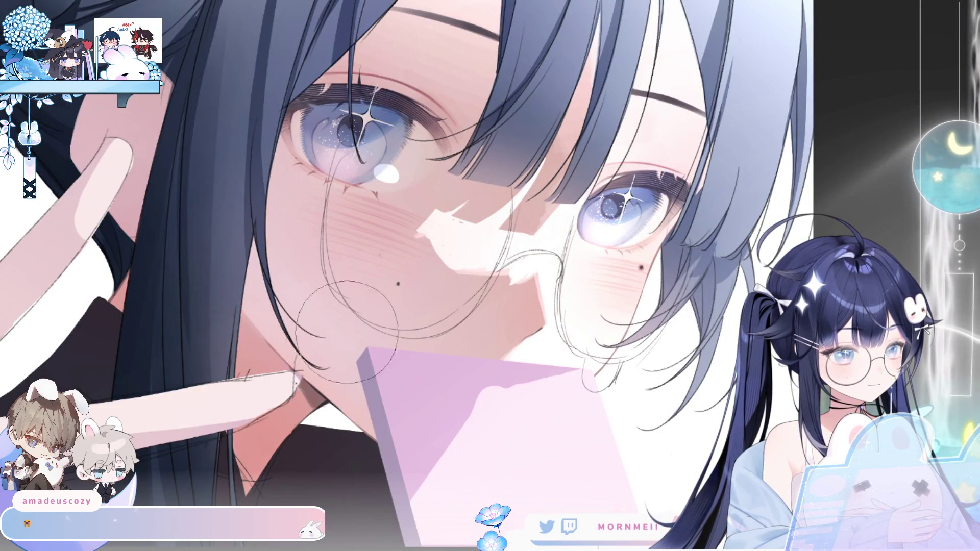
key(ctrl+0)
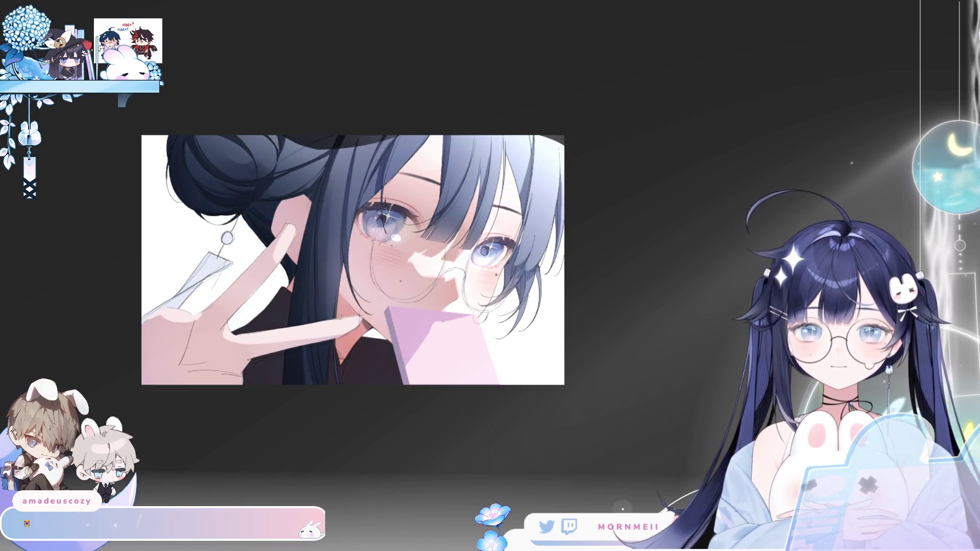
Step: Sketch the glasses rims around the left and right eyes, checking in mirrored view
key(Tab)
key(h)
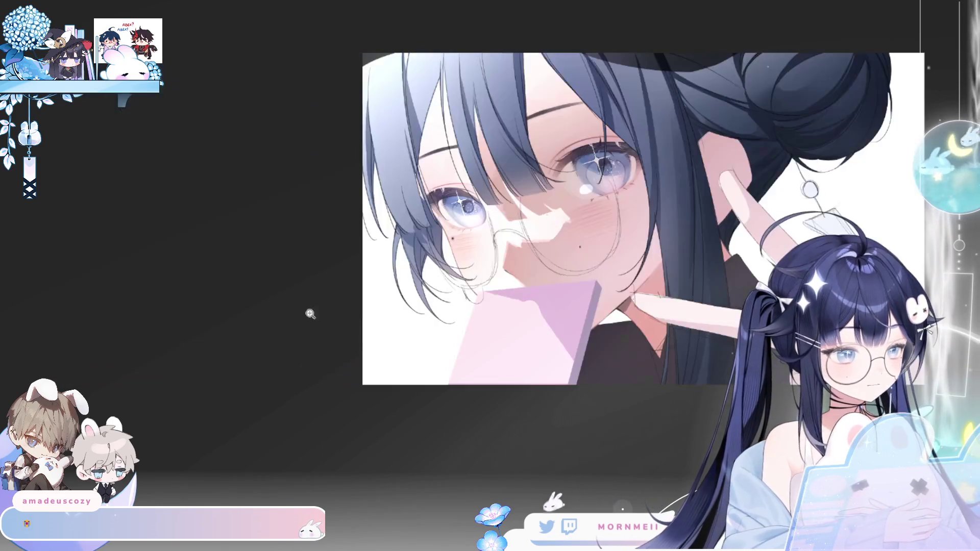
drag(503, 185, 477, 235)
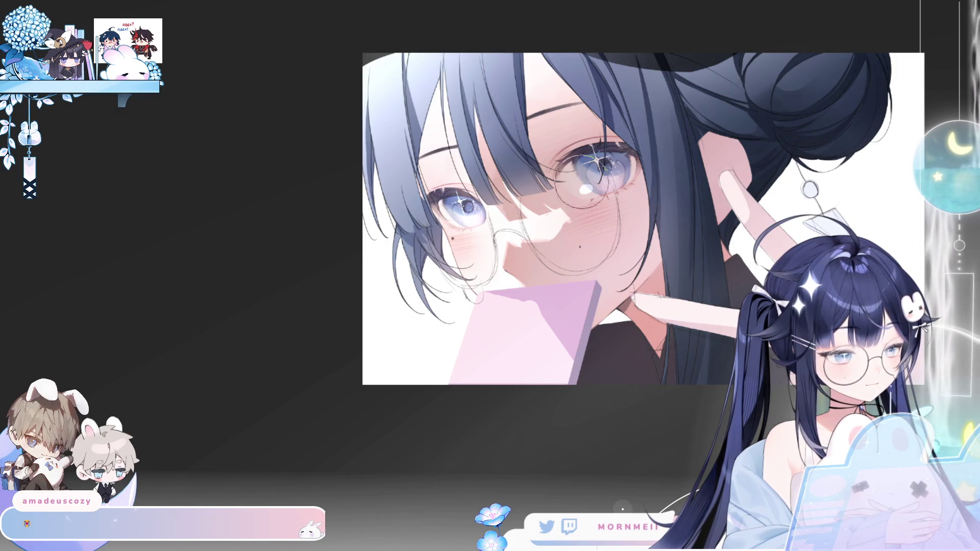
mouse_move(620, 196)
mouse_down()
mouse_move(593, 225)
mouse_move(620, 251)
mouse_move(635, 245)
mouse_up()
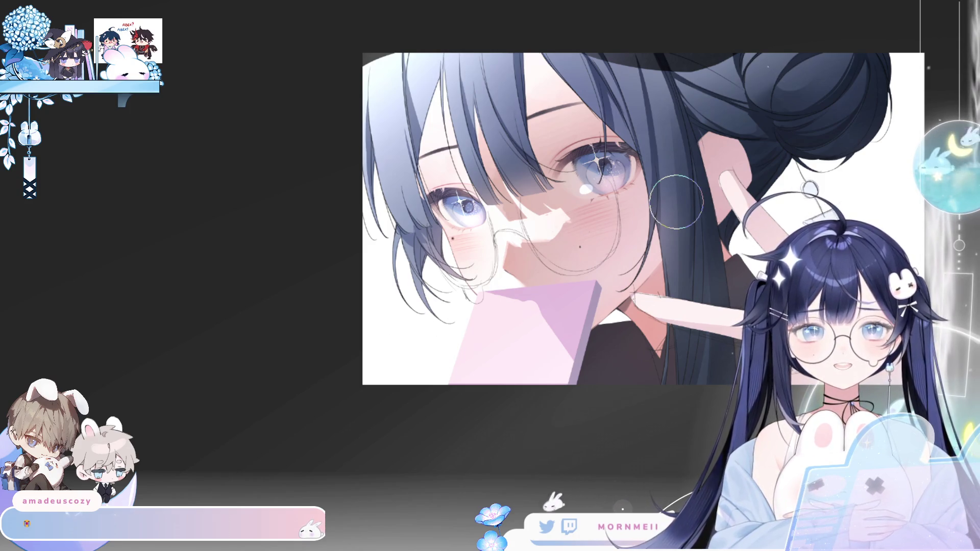
key(h)
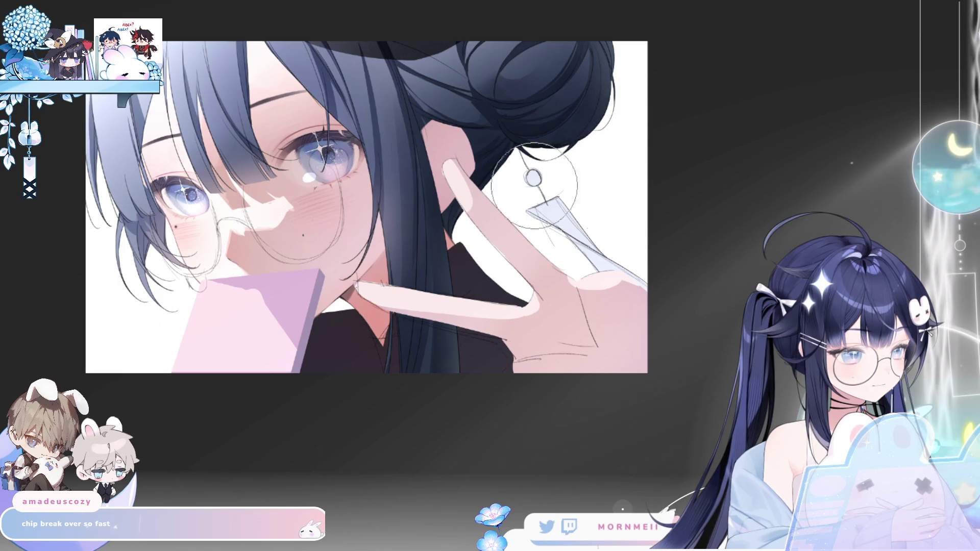
key(h)
key(h)
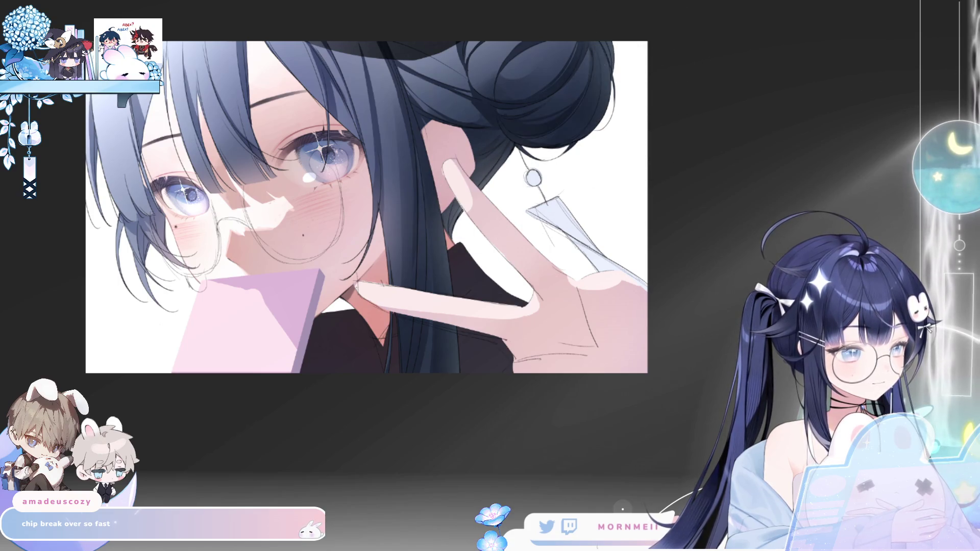
Step: Toggle the mirrored view while zooming out to fit, then zoom in close on the face
key(h)
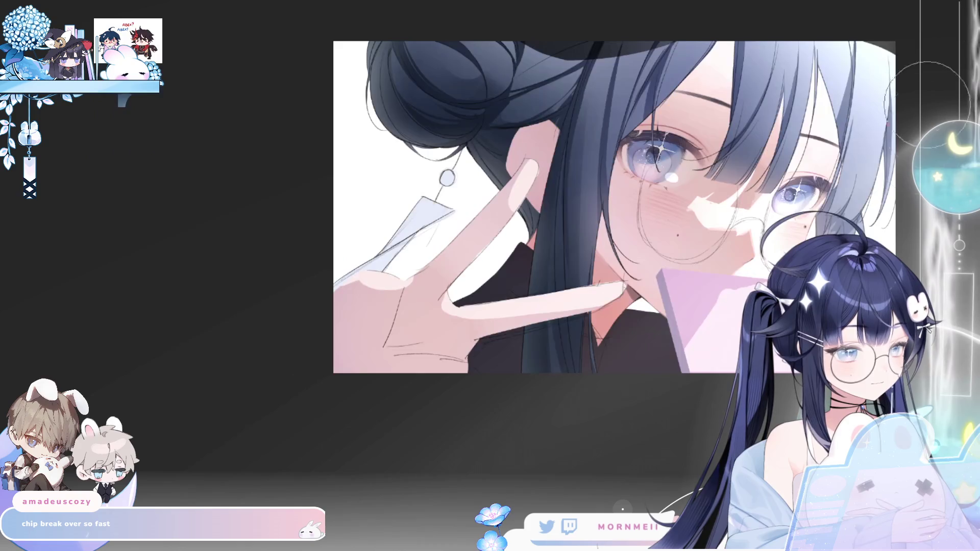
key(ctrl+minus)
key(h)
key(h)
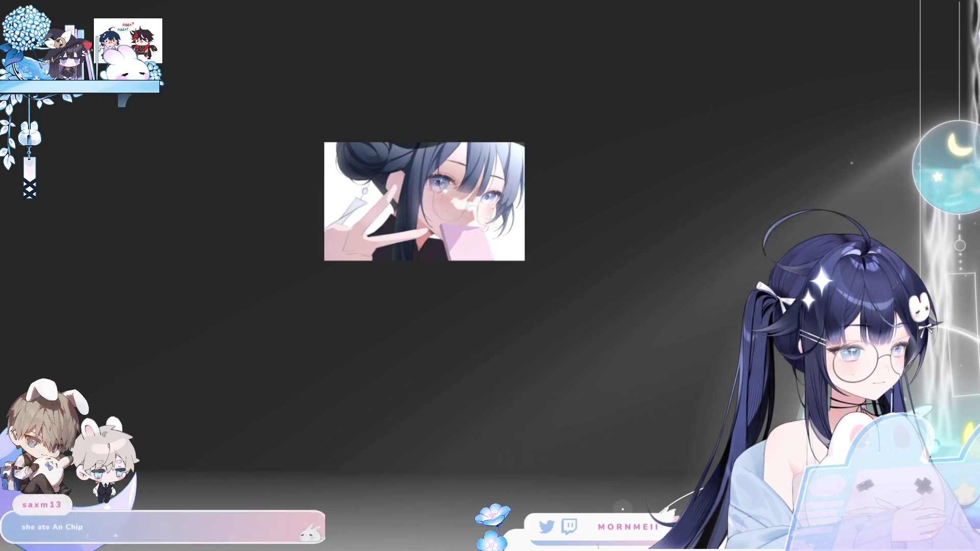
key(ctrl+0)
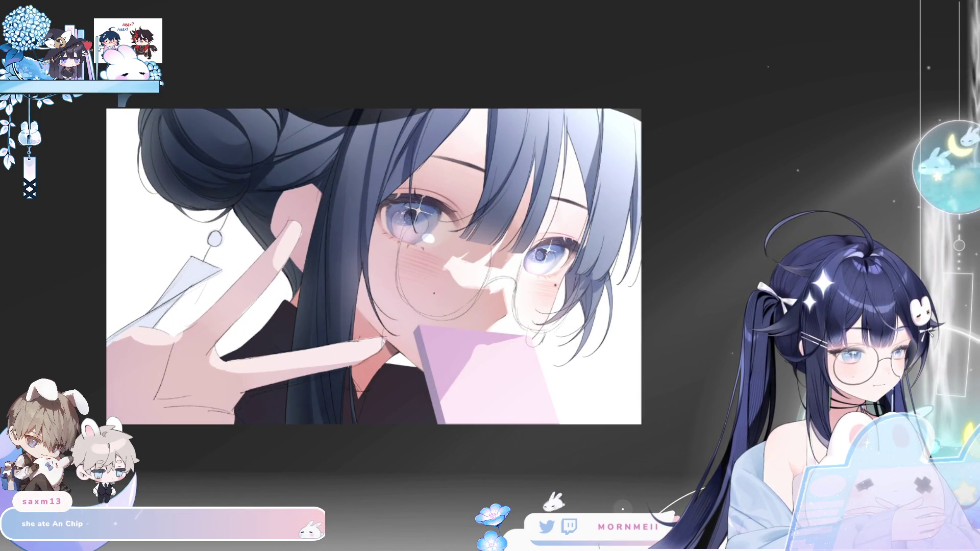
key(h)
key(ctrl+plus)
key(ctrl+plus)
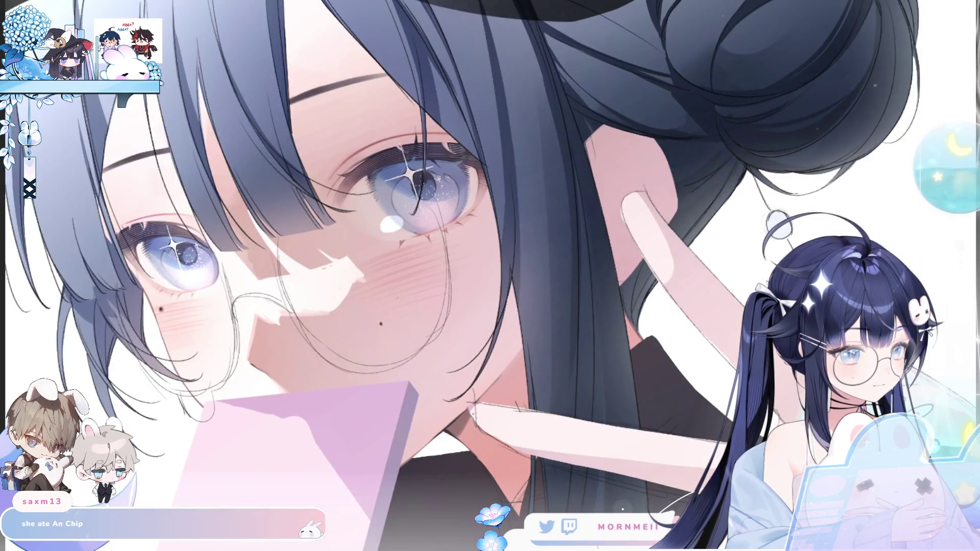
key(h)
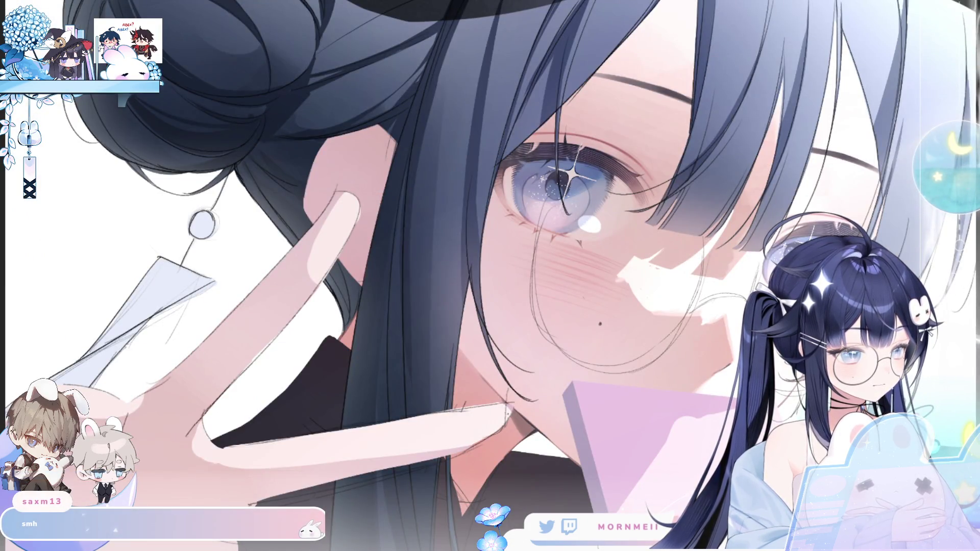
scroll(473, 362, right, 5)
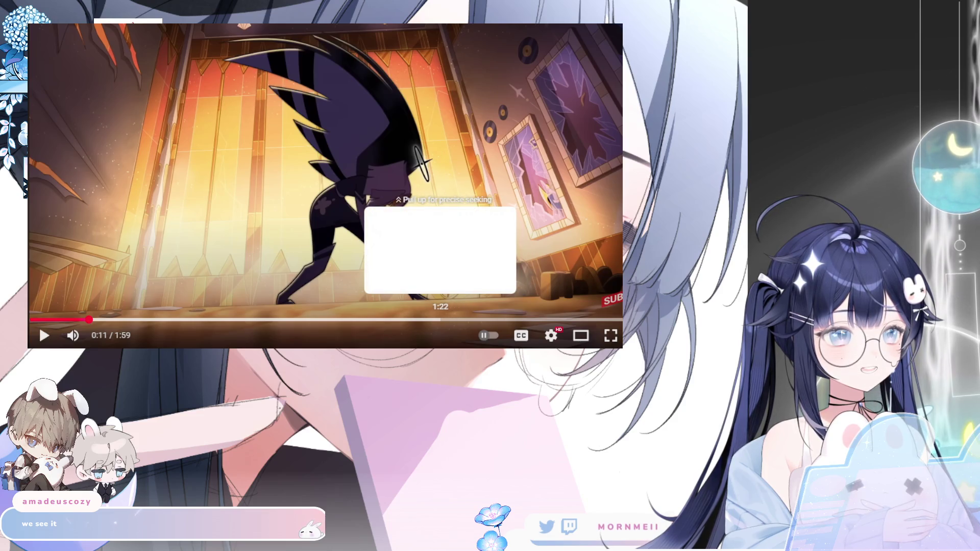
Step: Jump the video to 1:22, play, pause and resume it, then rewind a few seconds
click(441, 320)
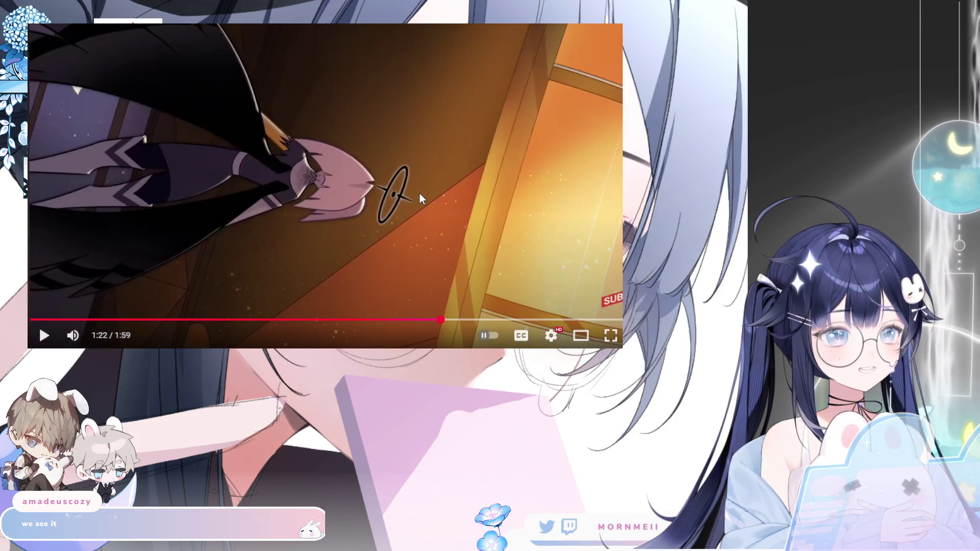
click(419, 192)
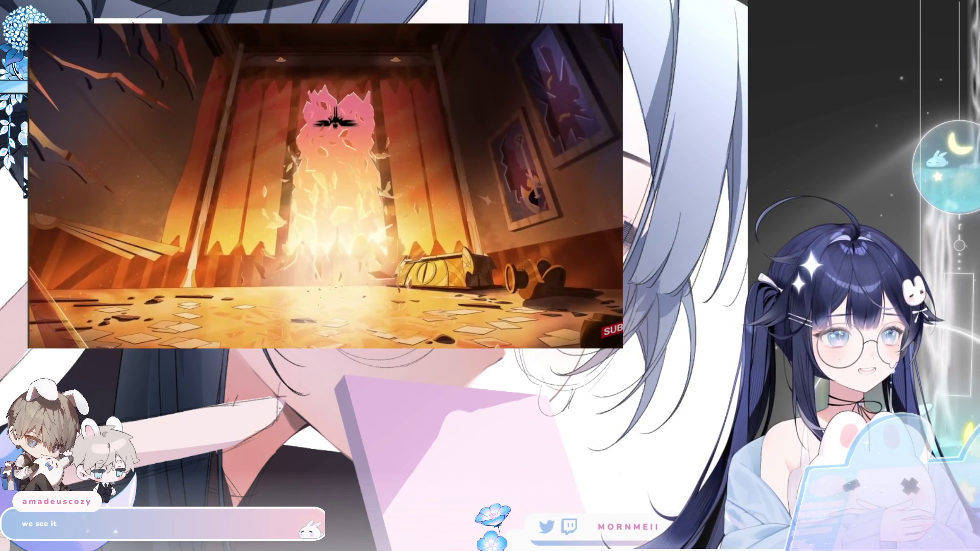
click(371, 174)
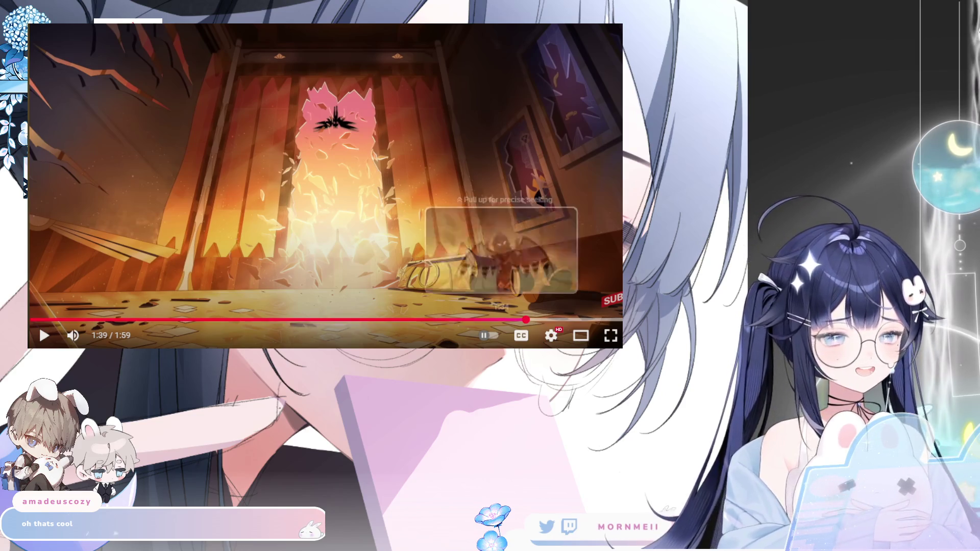
click(467, 141)
key(Left)
key(Left)
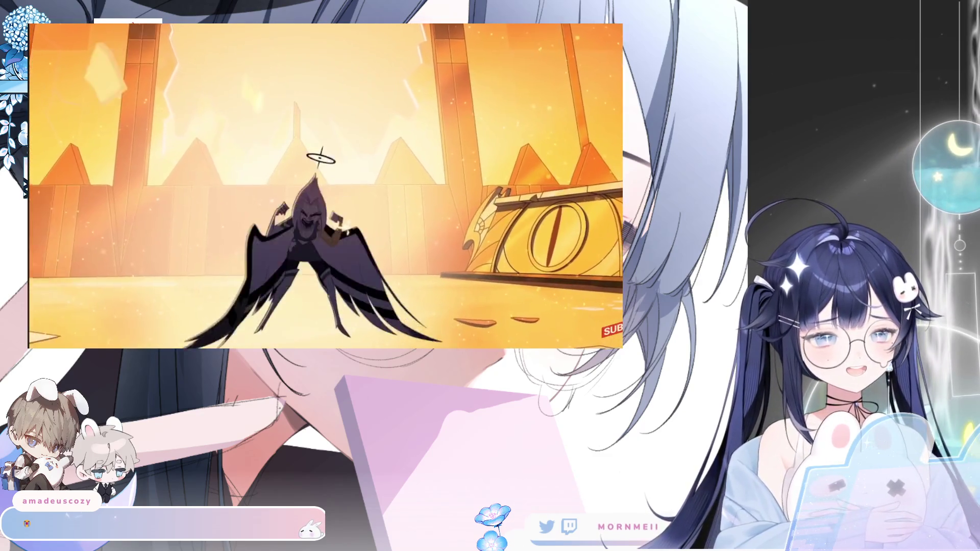
mouse_move(412, 229)
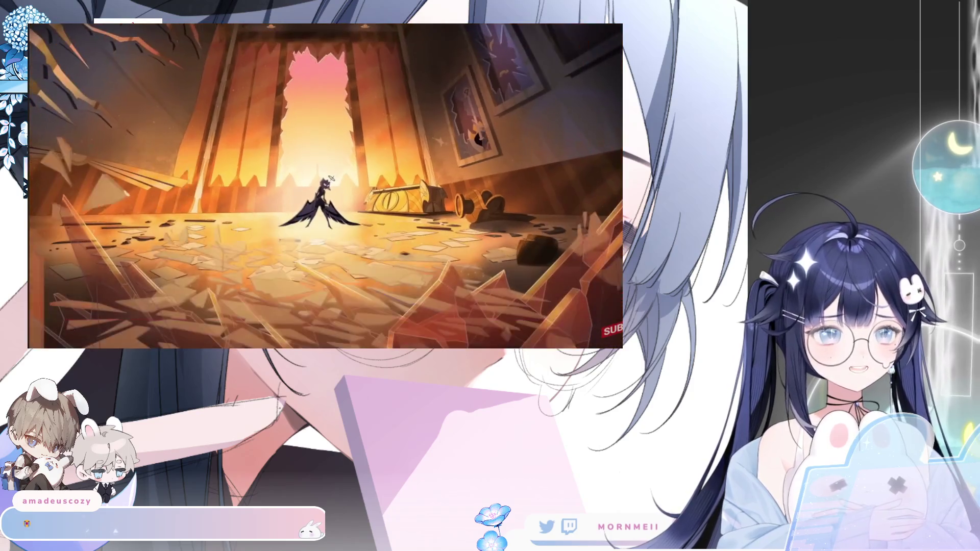
mouse_move(50, 335)
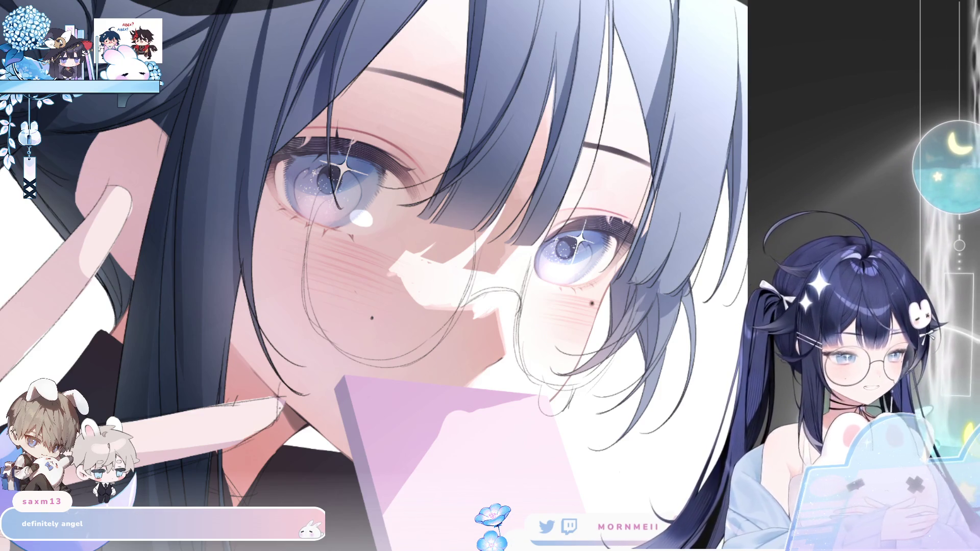
Step: Compare the latest hair and hand strokes with undo/redo across mirrored and fitted views
key(h)
key(h)
key(ctrl+0)
key(ctrl+plus)
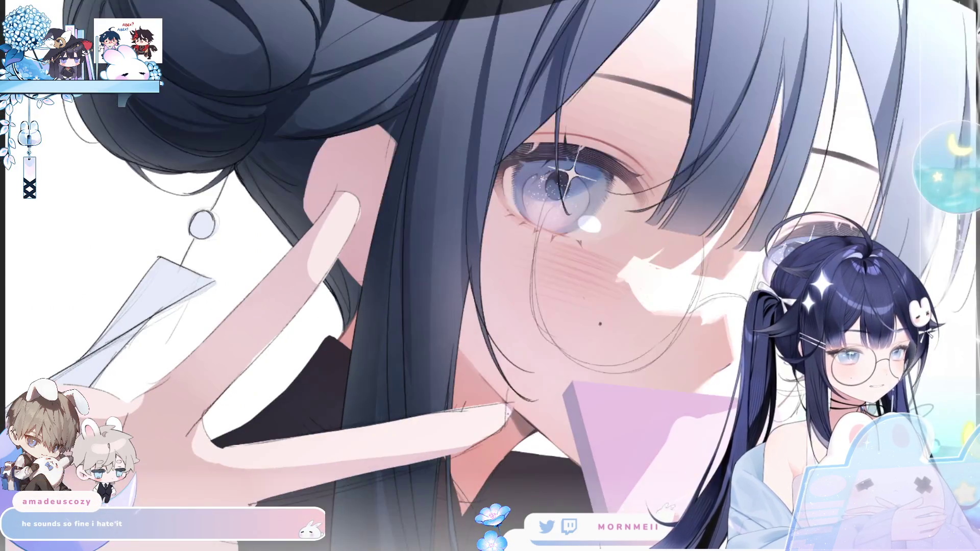
key(h)
key(h)
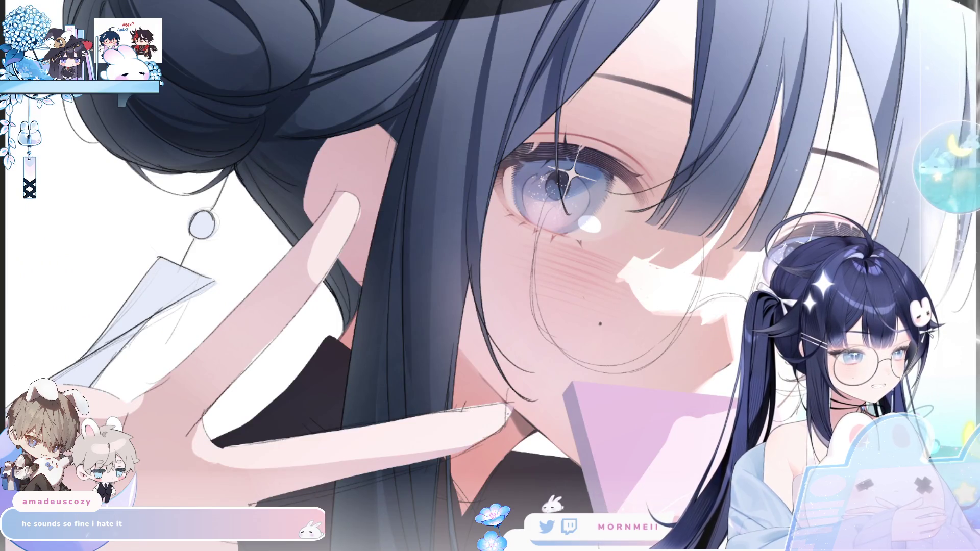
key(ctrl+z)
key(ctrl+y)
key(ctrl+z)
key(ctrl+y)
key(ctrl+0)
key(h)
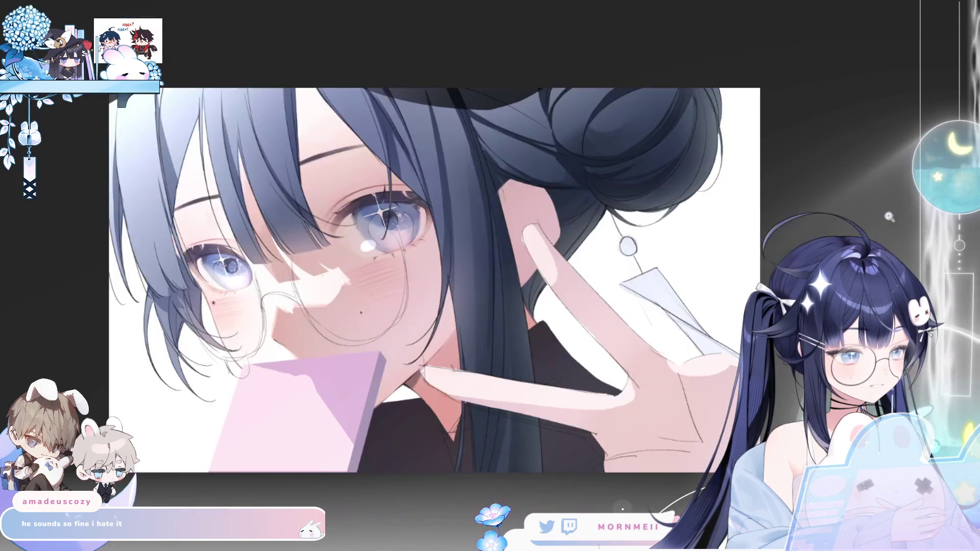
key(h)
Step: Pan toward the upper left, reduce the brush size, and check the art mirrored
scroll(647, 393, up, 1)
drag(647, 393, 618, 367)
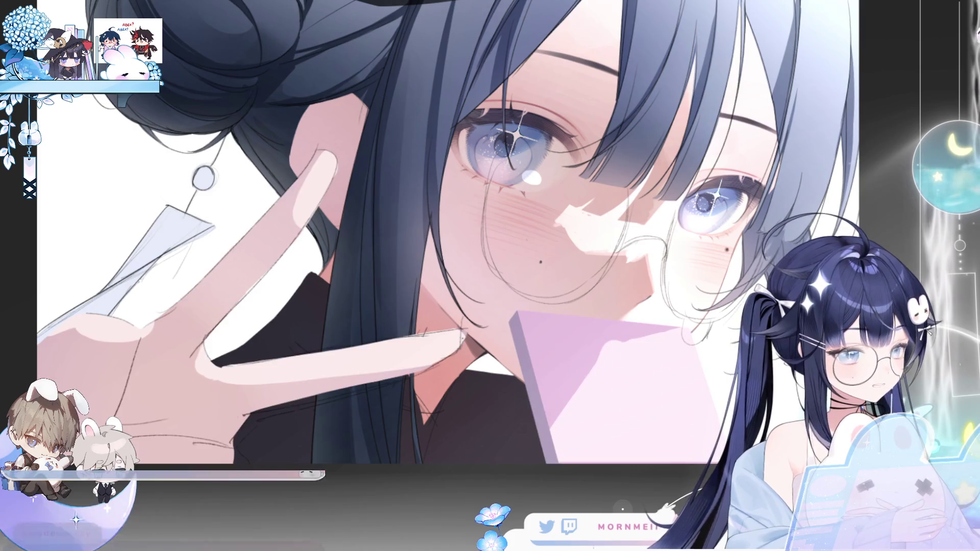
mouse_move(163, 250)
mouse_down()
mouse_move(220, 353)
mouse_move(240, 368)
mouse_move(194, 299)
mouse_up()
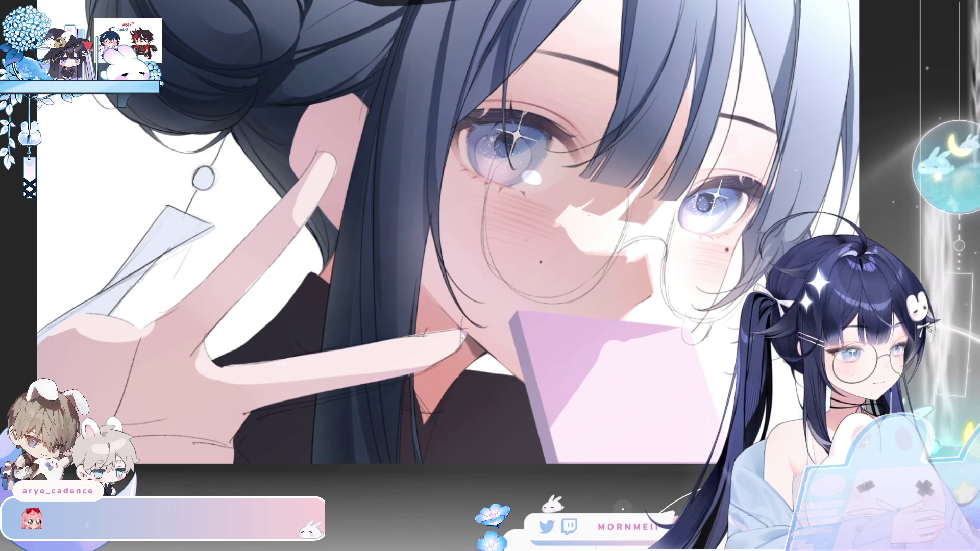
key(h)
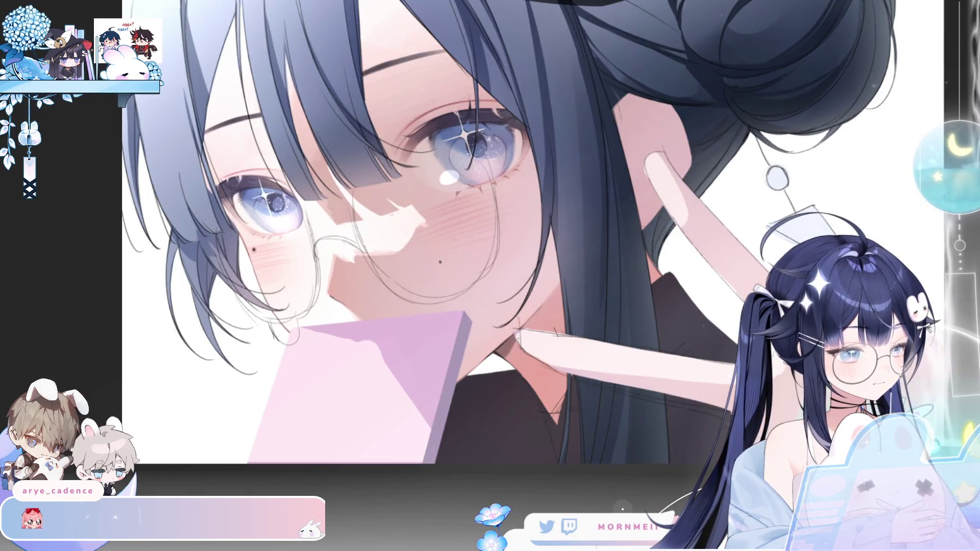
key(h)
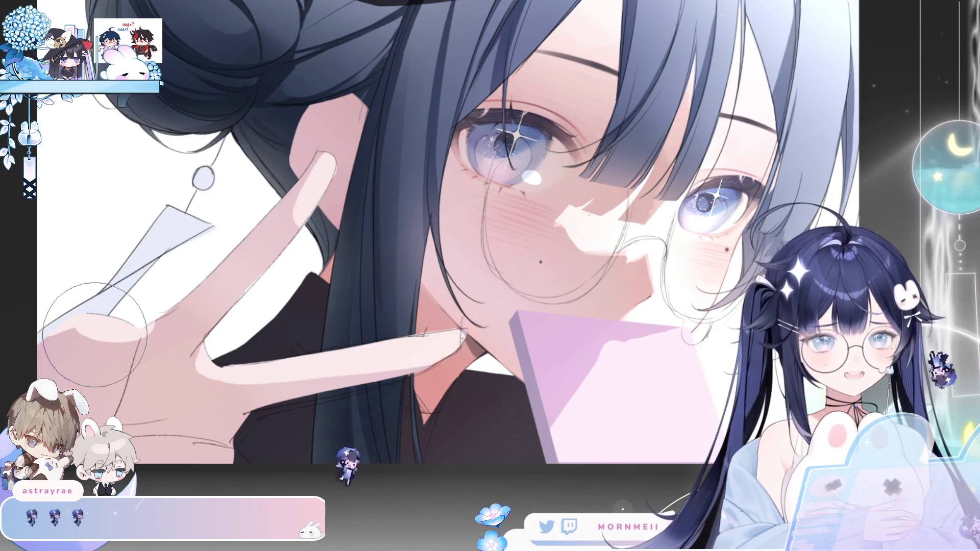
Step: Shrink the brush for fingertip detail and recheck the hand in mirrored view
key(h)
key(h)
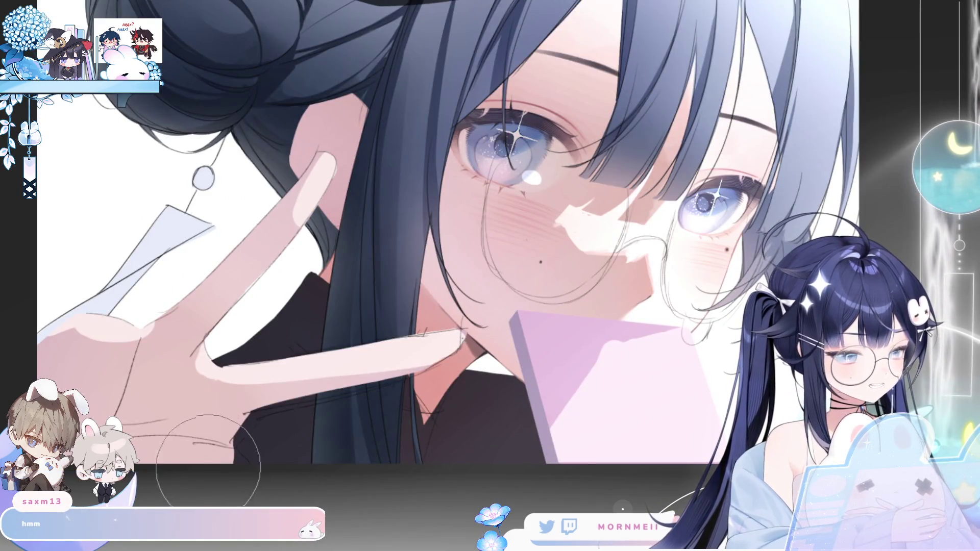
scroll(187, 232, up, 3)
key(bracketleft)
key(bracketleft)
key(bracketleft)
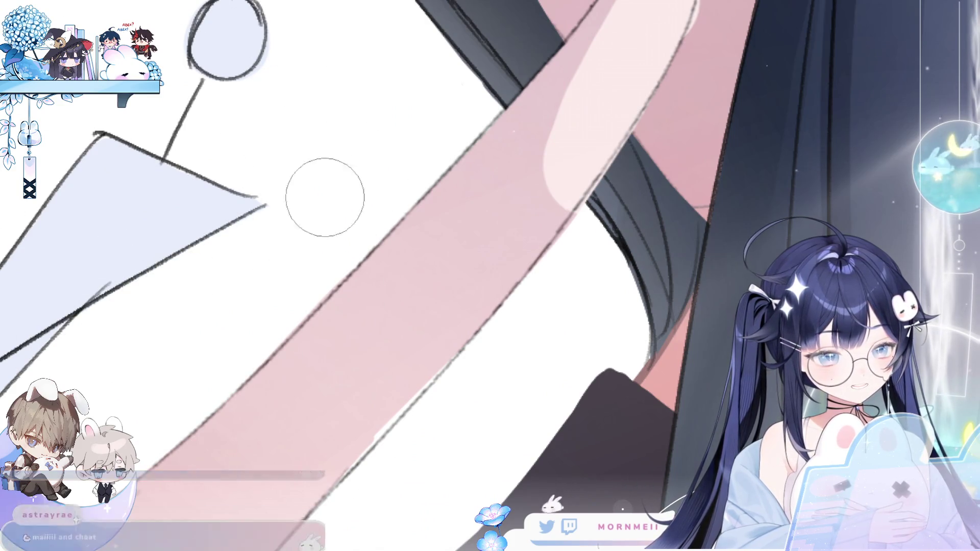
scroll(324, 242, down, 2)
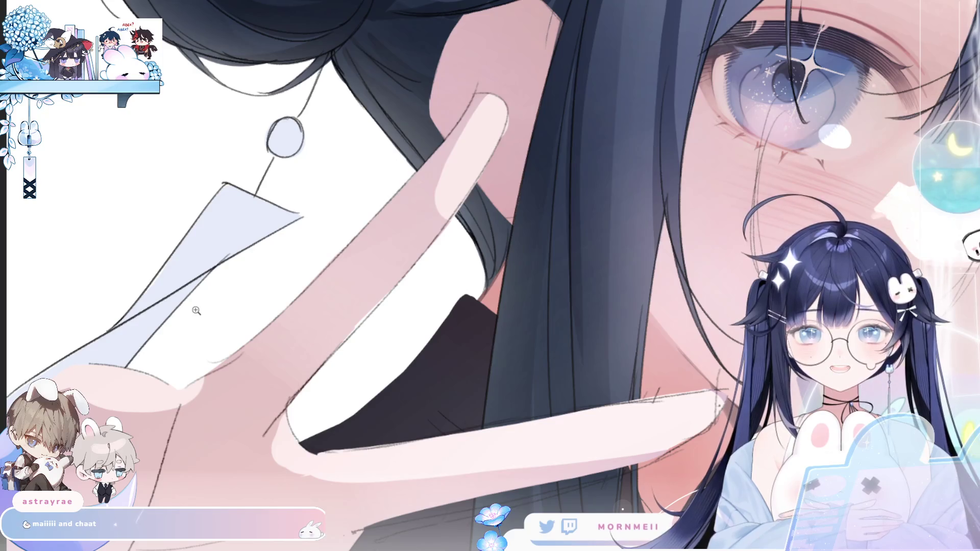
scroll(450, 282, down, 1)
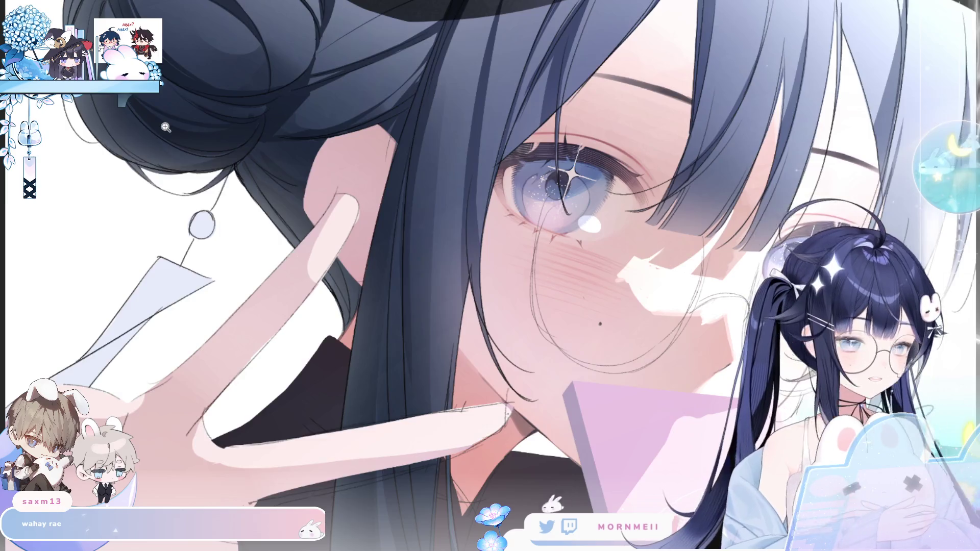
key(h)
key(h)
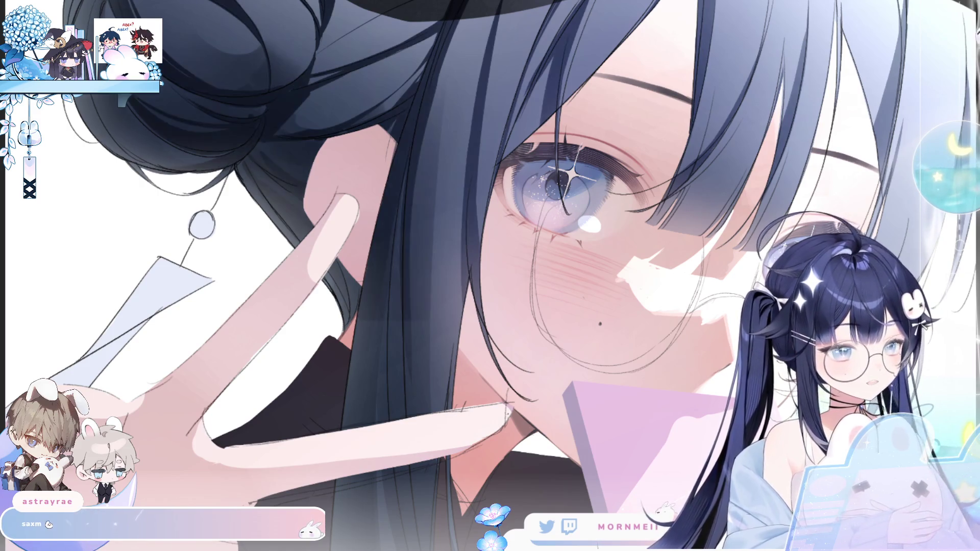
scroll(494, 229, down, 5)
key(h)
key(h)
drag(595, 169, 408, 169)
scroll(409, 169, up, 3)
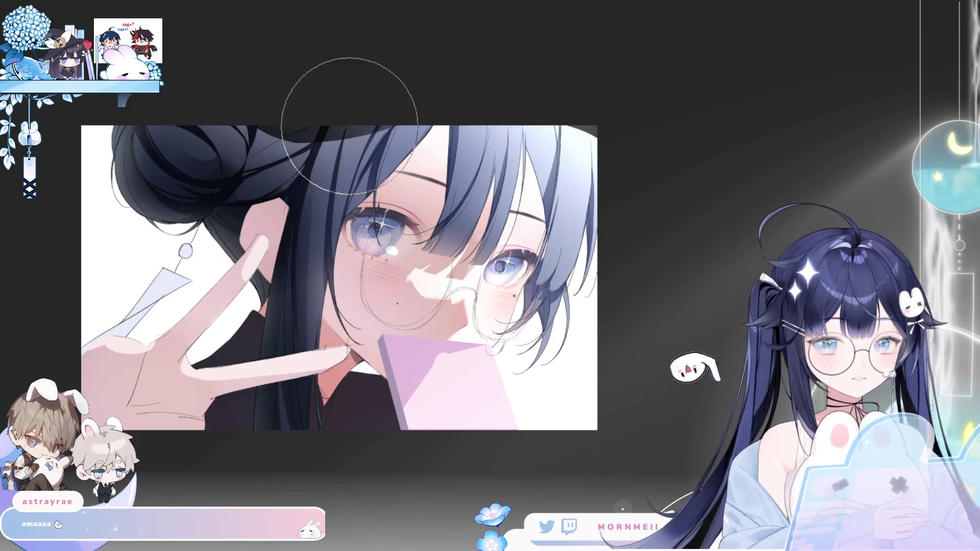
key(h)
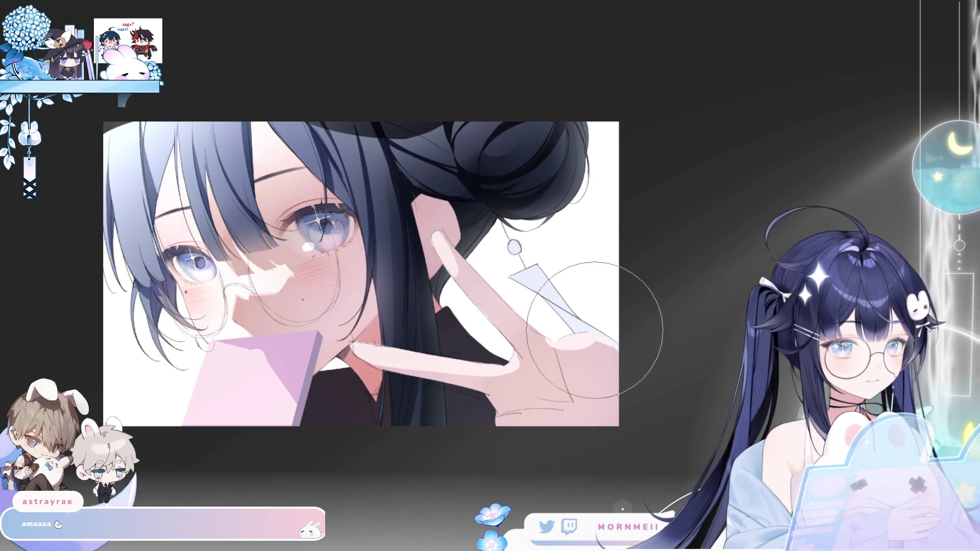
key(h)
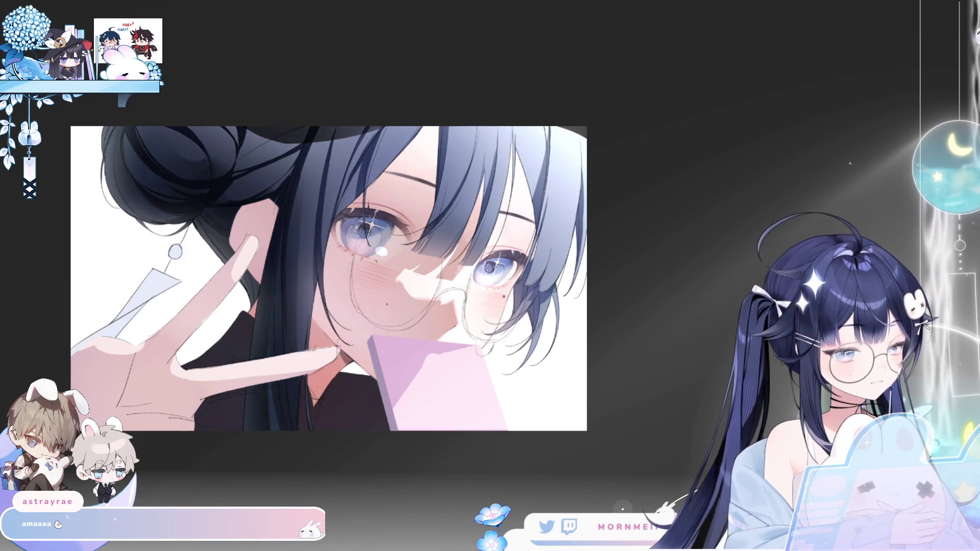
key(ctrl+minus)
key(h)
key(h)
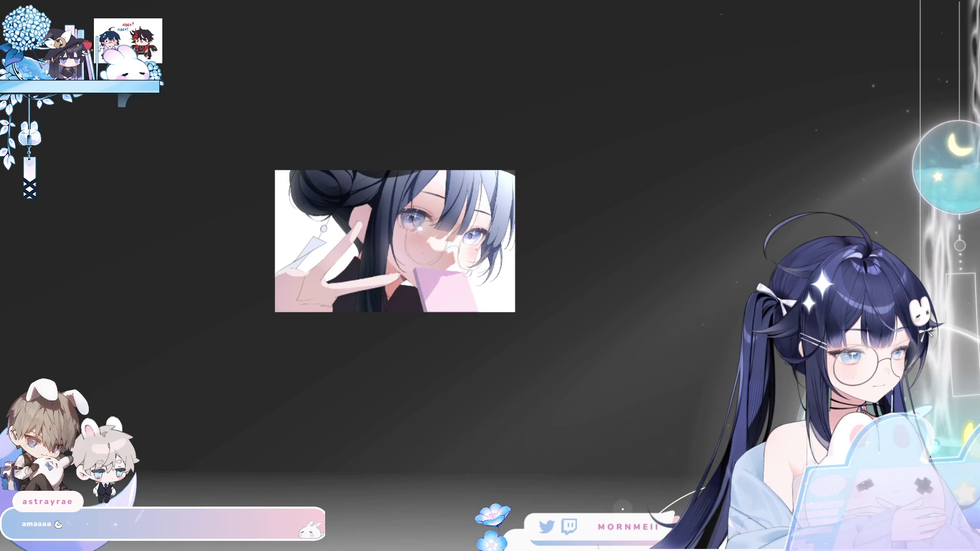
key(ctrl+0)
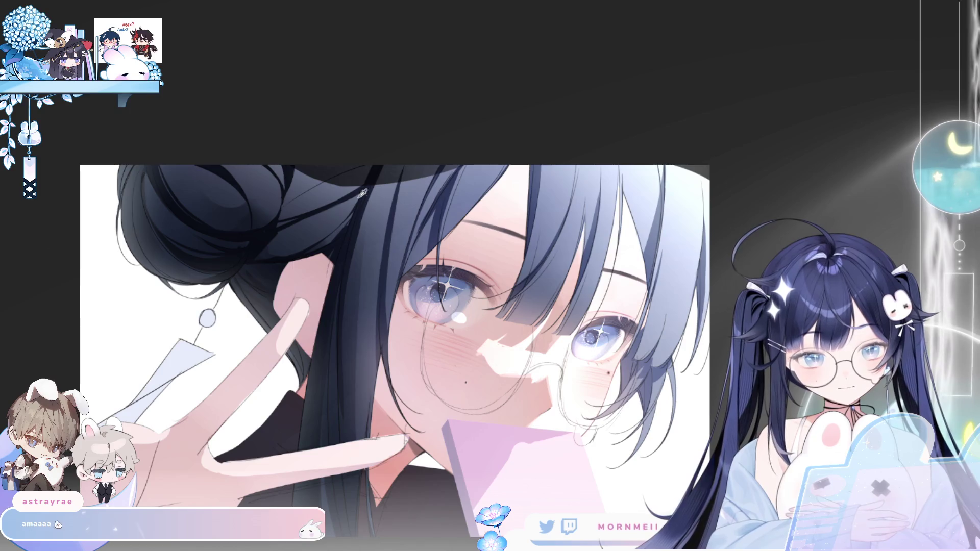
key(h)
click(734, 301)
drag(733, 301, 397, 276)
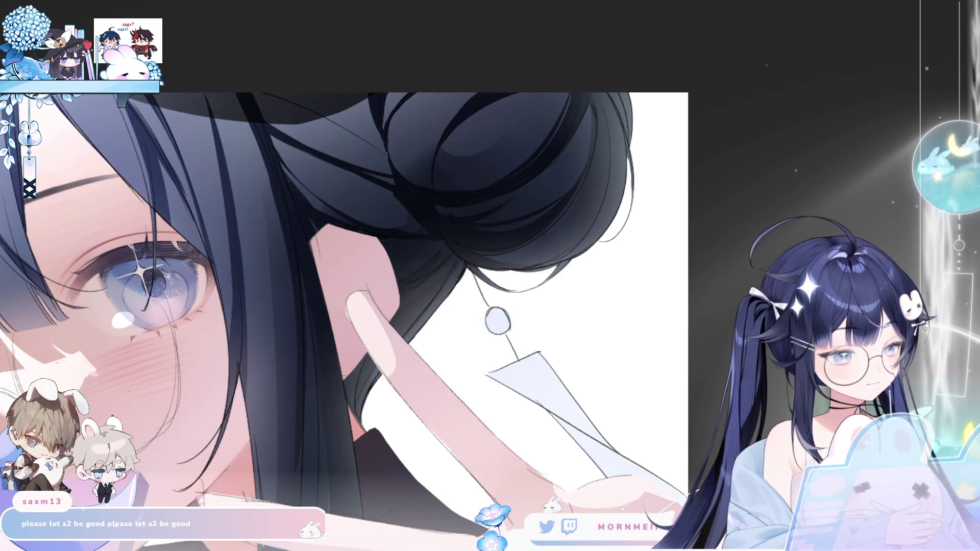
Step: Undo the light haze over the upper hair bun and compare it in mirrored view
key(ctrl+z)
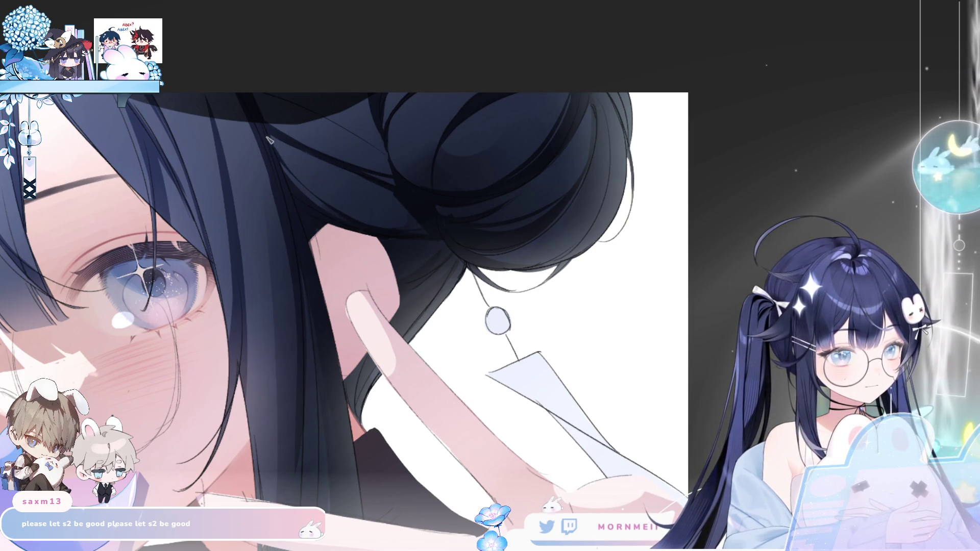
key(h)
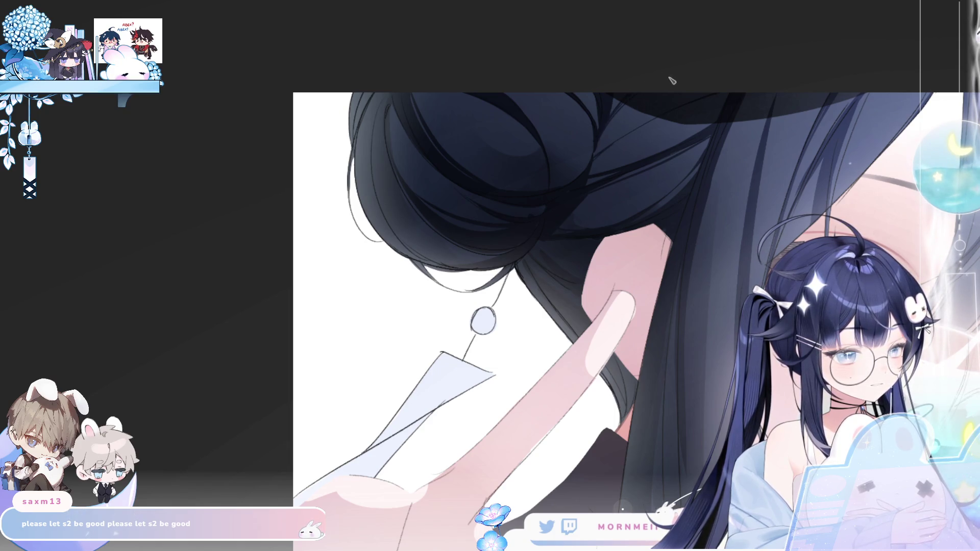
key(h)
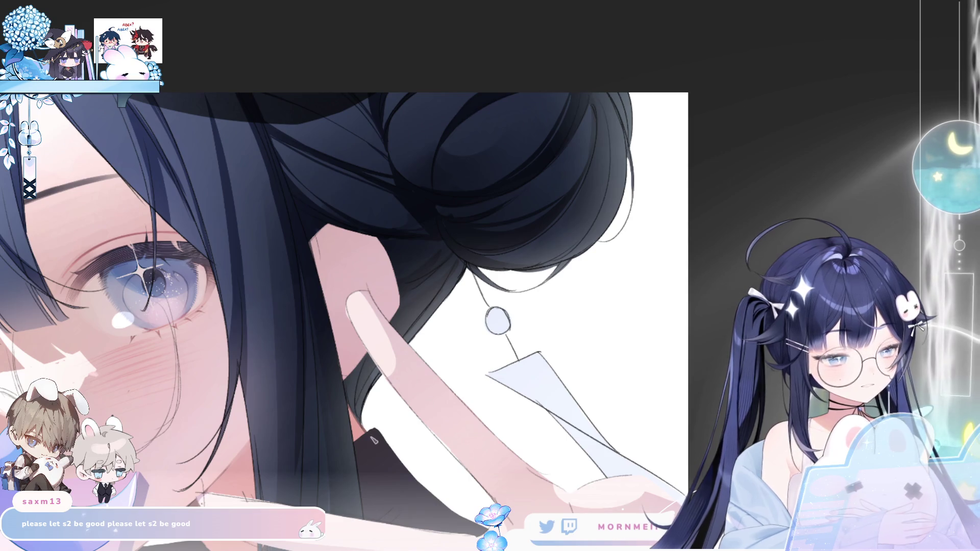
key(Tab)
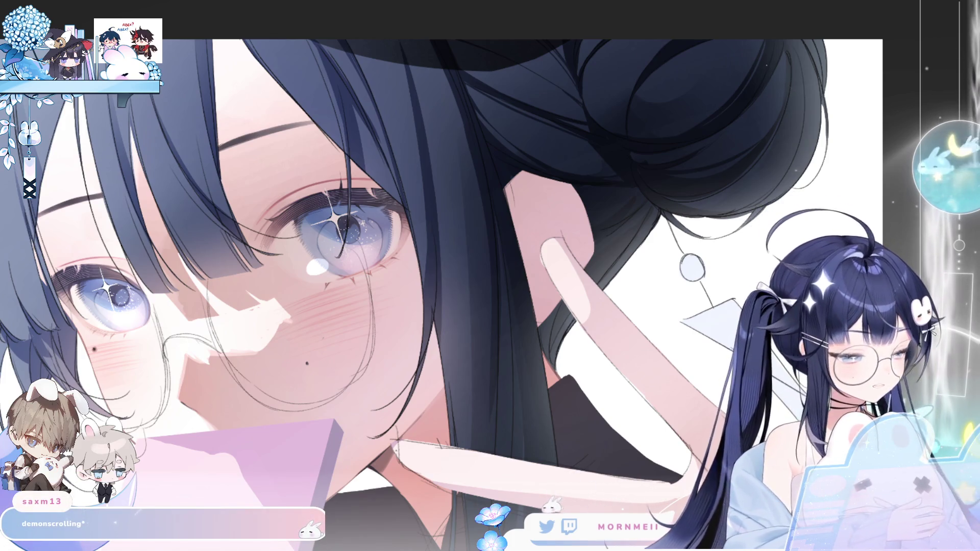
key(h)
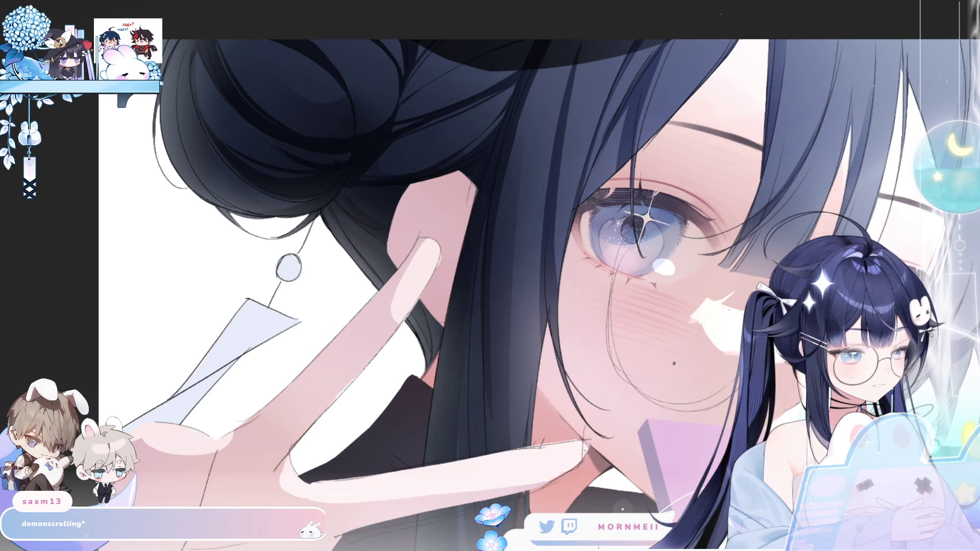
scroll(204, 92, up, 2)
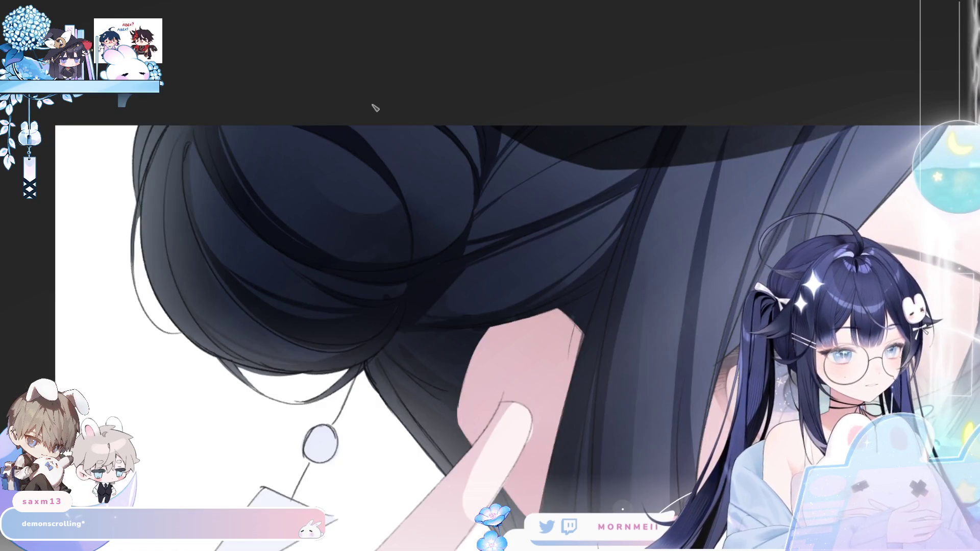
key(h)
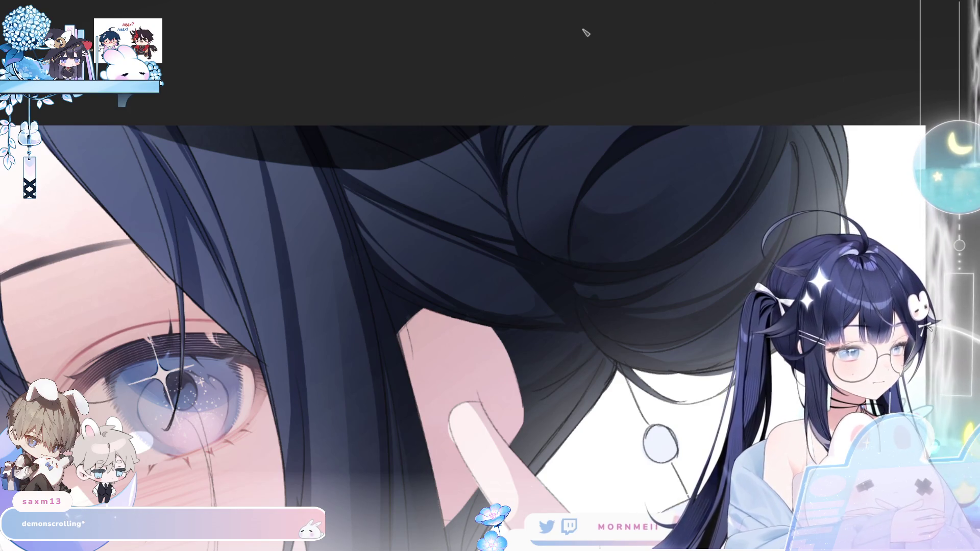
key(ctrl+0)
key(h)
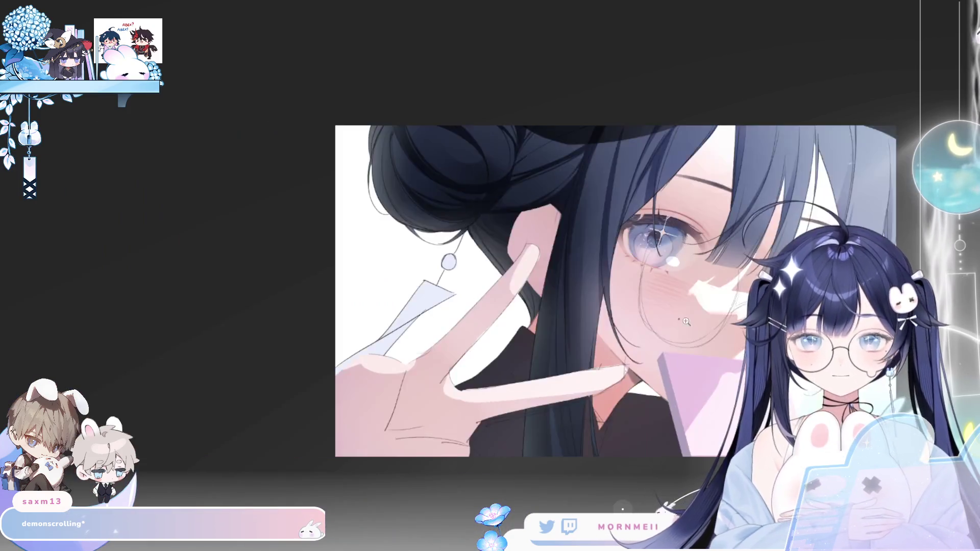
key(h)
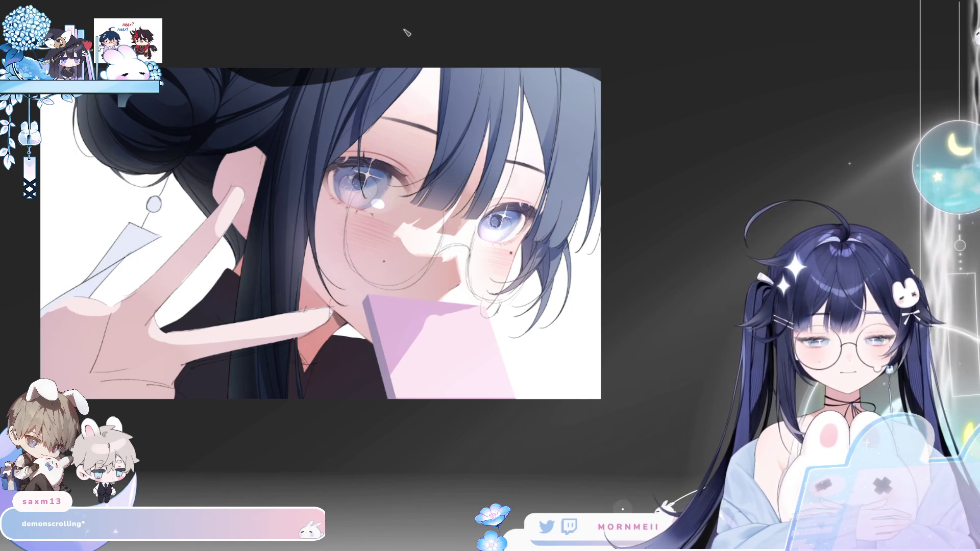
key(h)
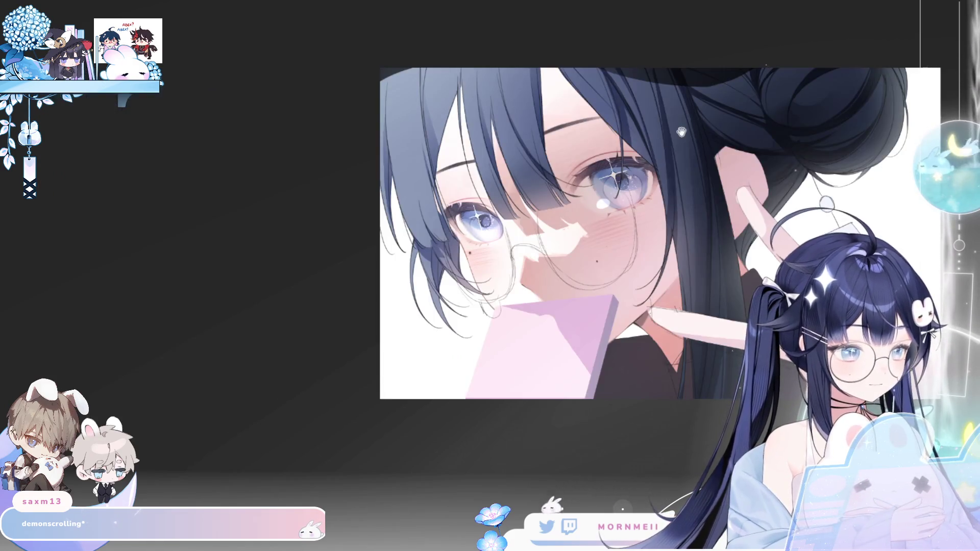
key(ctrl+0)
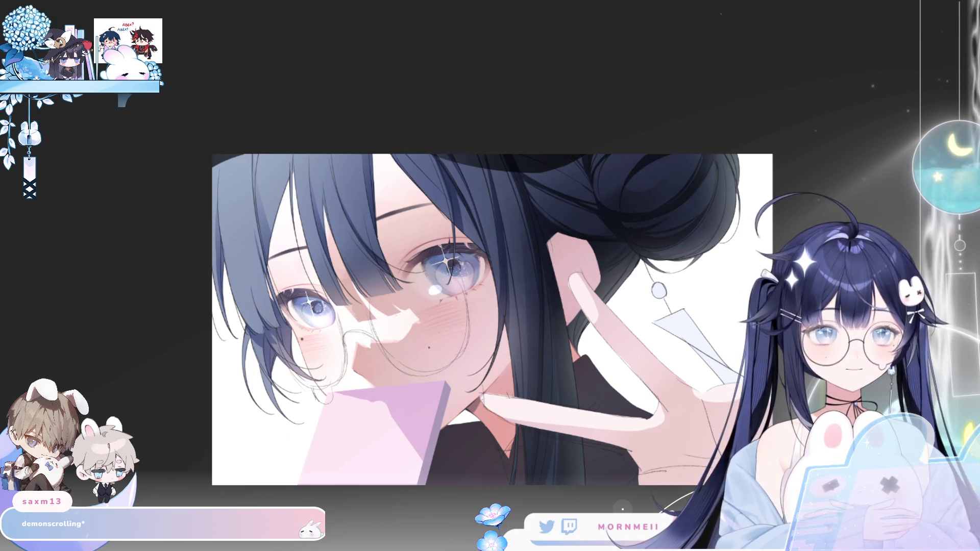
click(262, 159)
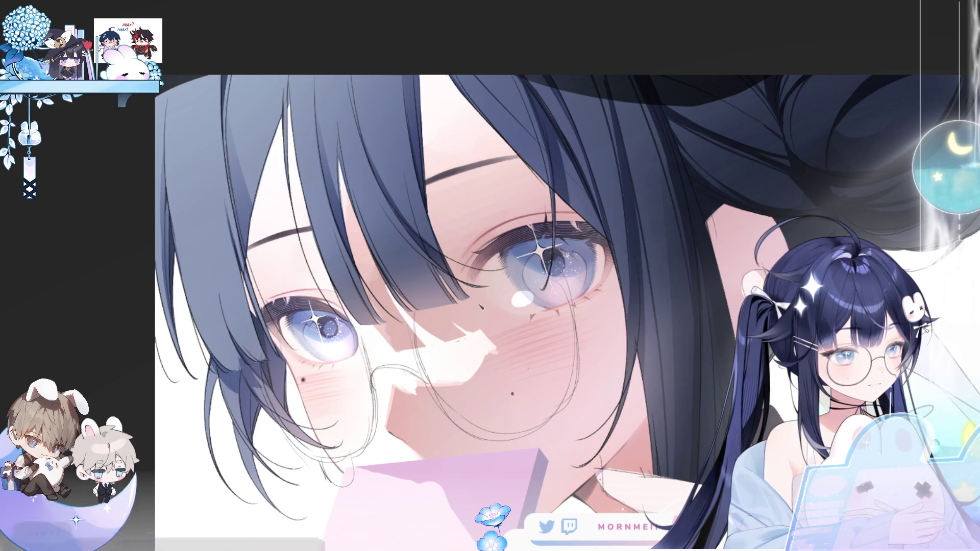
key(h)
Step: Zoom in on the hair bun and lasso a selection around its top
mouse_move(568, 68)
mouse_down()
mouse_move(398, 5)
mouse_move(393, 99)
mouse_move(318, 206)
mouse_up()
key(h)
key(h)
click(196, 127)
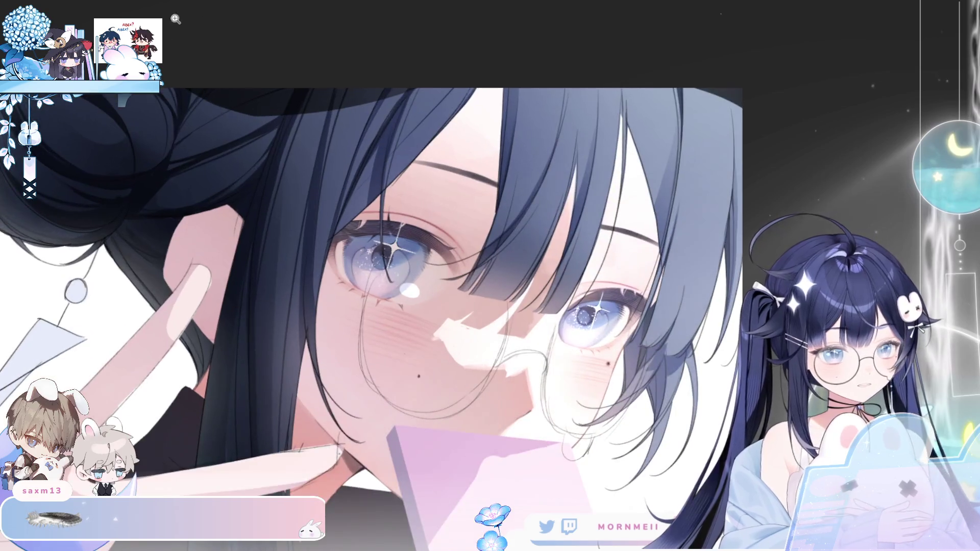
scroll(181, 108, up, 1)
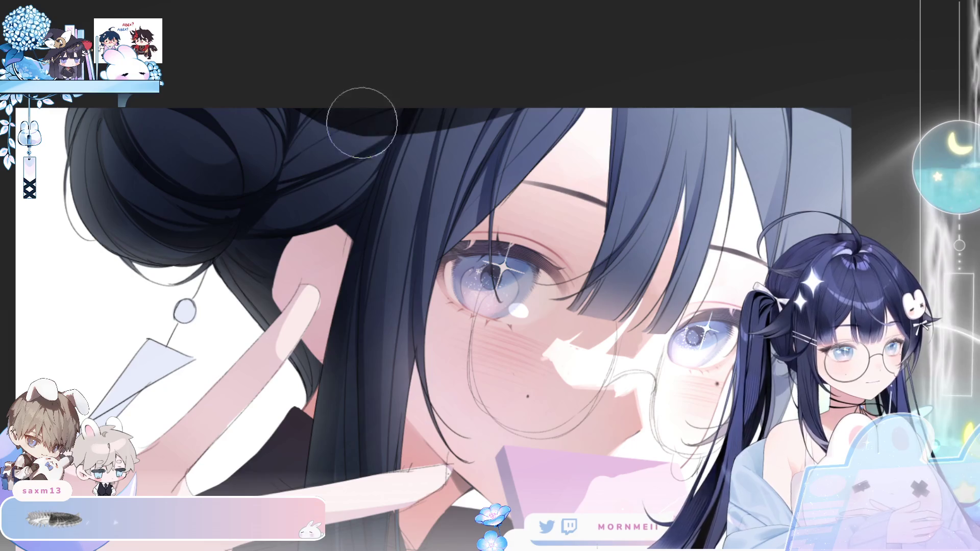
mouse_move(276, 193)
mouse_down()
mouse_move(299, 102)
mouse_move(390, 134)
mouse_move(278, 261)
mouse_move(235, 230)
mouse_up()
key(h)
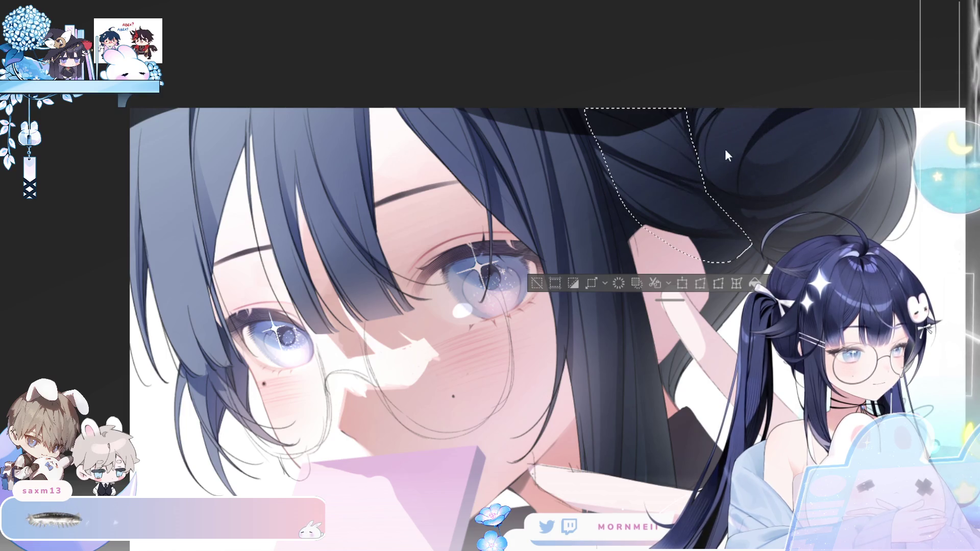
Step: Check the face in mirrored view, then fit the whole artwork on screen
scroll(544, 288, down, 2)
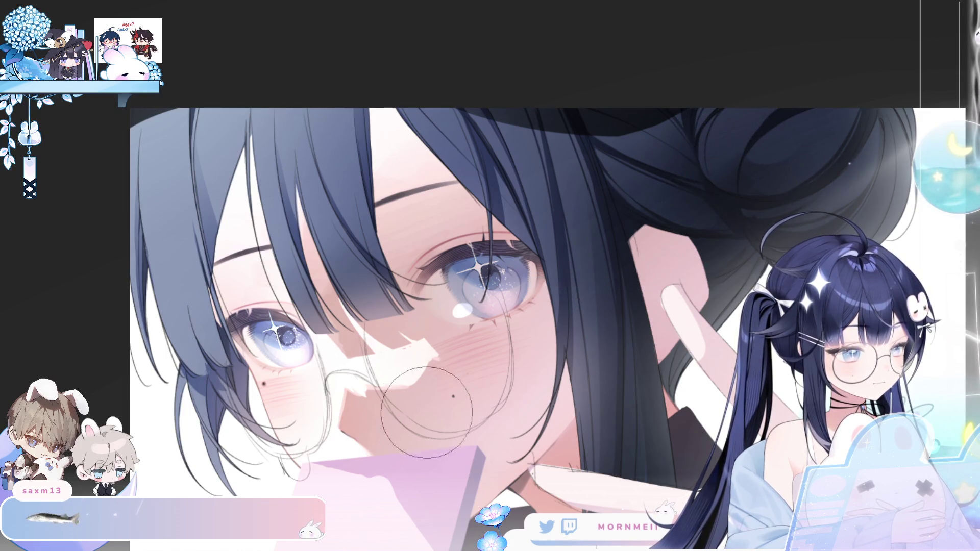
key(h)
scroll(520, 180, down, 5)
key(ctrl+0)
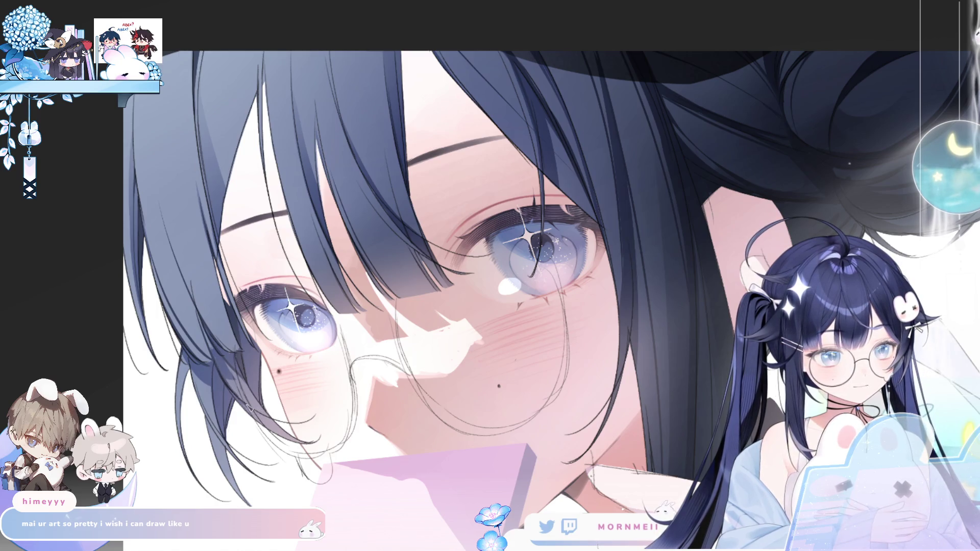
key(ctrl+0)
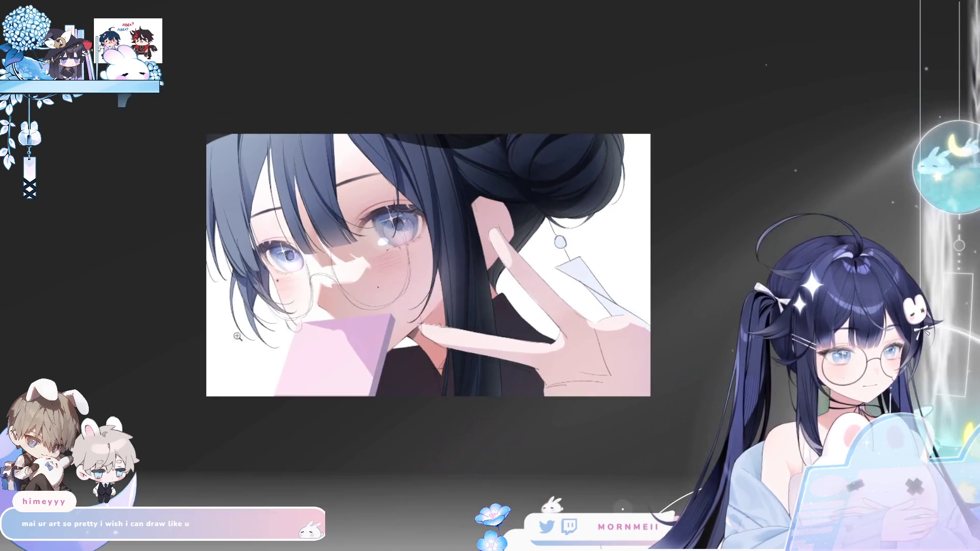
key(h)
key(h)
drag(240, 398, 264, 264)
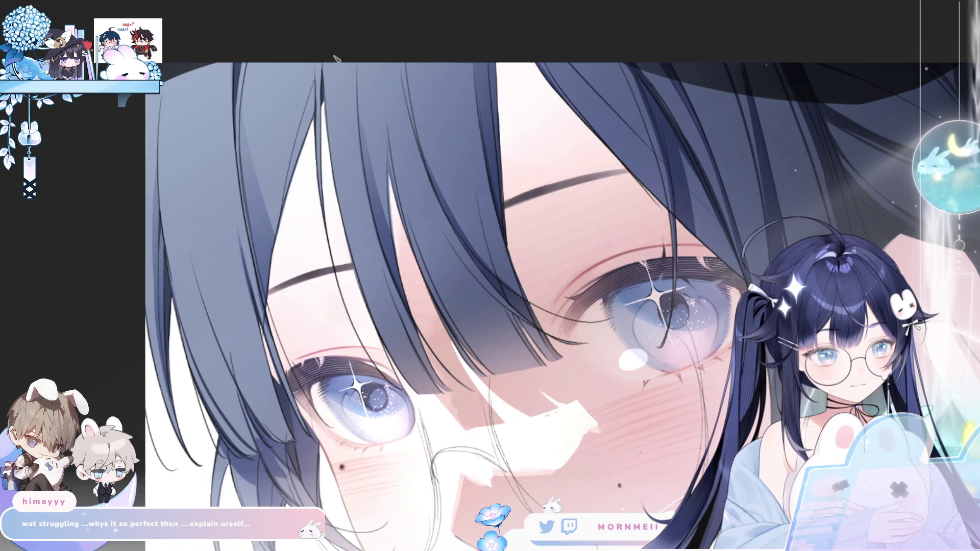
key(ctrl+0)
key(h)
key(ctrl+plus)
key(h)
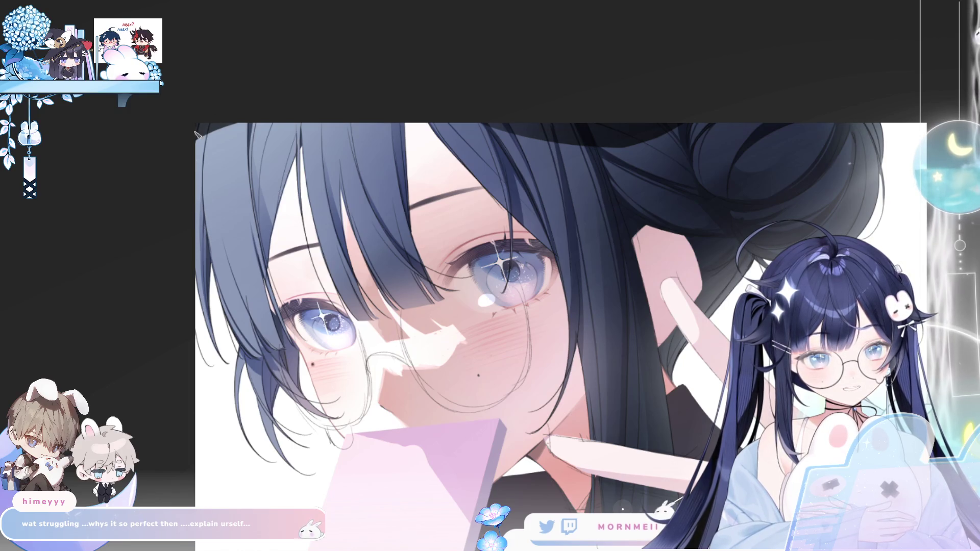
key(ctrl+minus)
key(h)
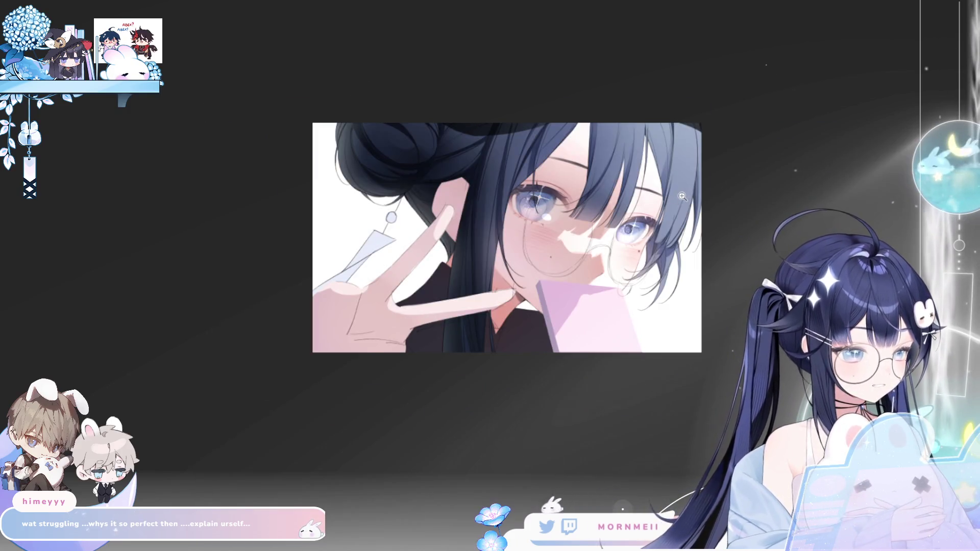
scroll(675, 218, up, 5)
scroll(675, 217, down, 1)
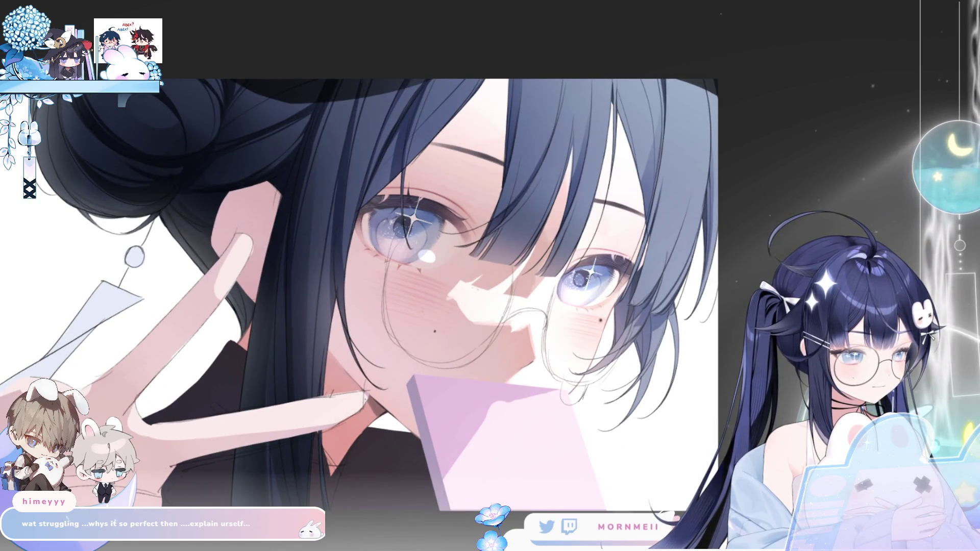
drag(587, 153, 710, 77)
key(h)
key(h)
key(ctrl+z)
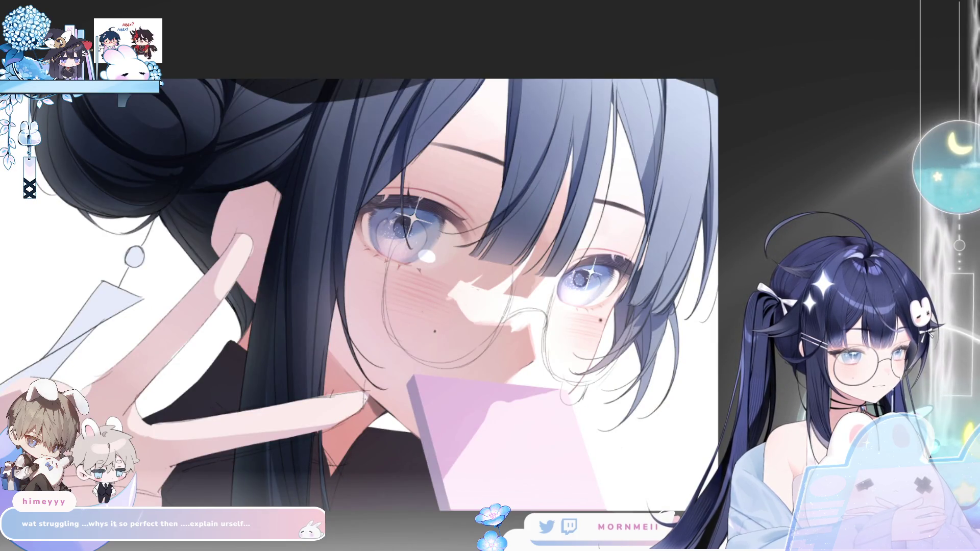
scroll(743, 225, down, 5)
scroll(636, 324, up, 5)
key(h)
key(h)
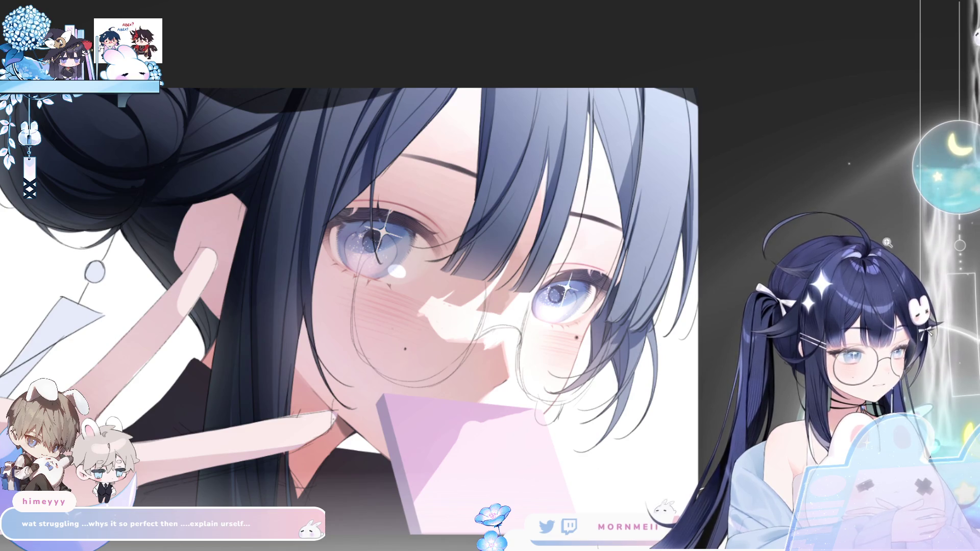
scroll(299, 125, up, 3)
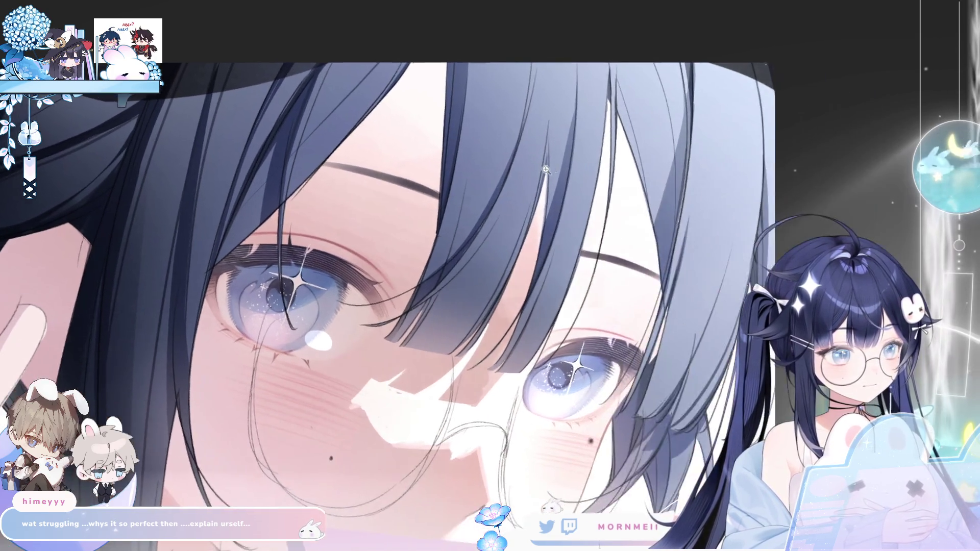
key(h)
key(Tab)
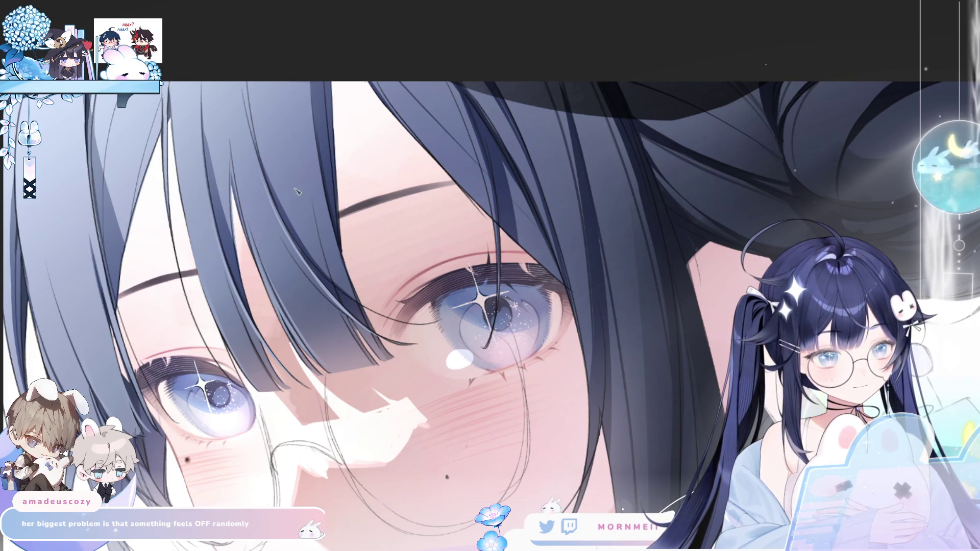
Step: Restore the unmirrored canvas and lasso two hair strands crossing the left eye
key(h)
key(h)
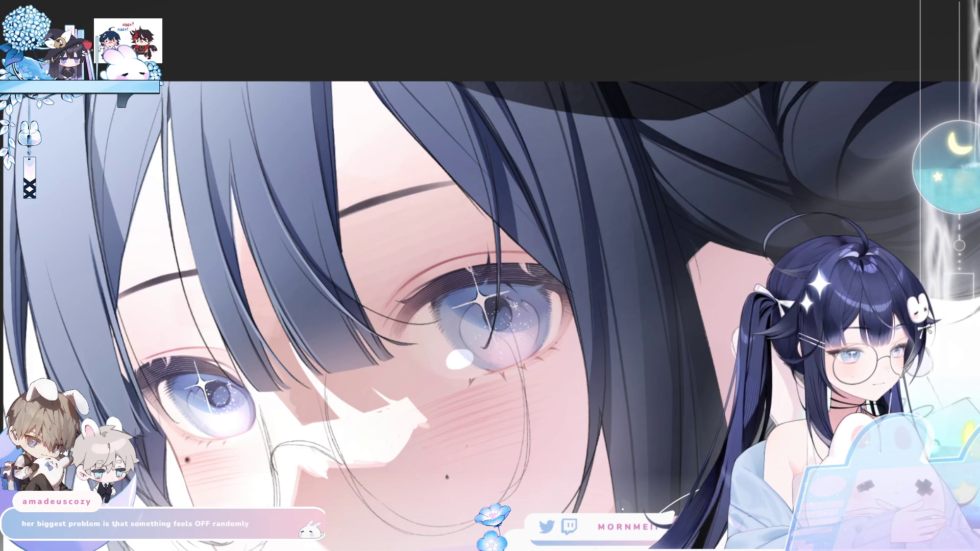
mouse_move(203, 270)
mouse_down()
mouse_move(263, 370)
mouse_move(215, 270)
mouse_move(265, 368)
mouse_up()
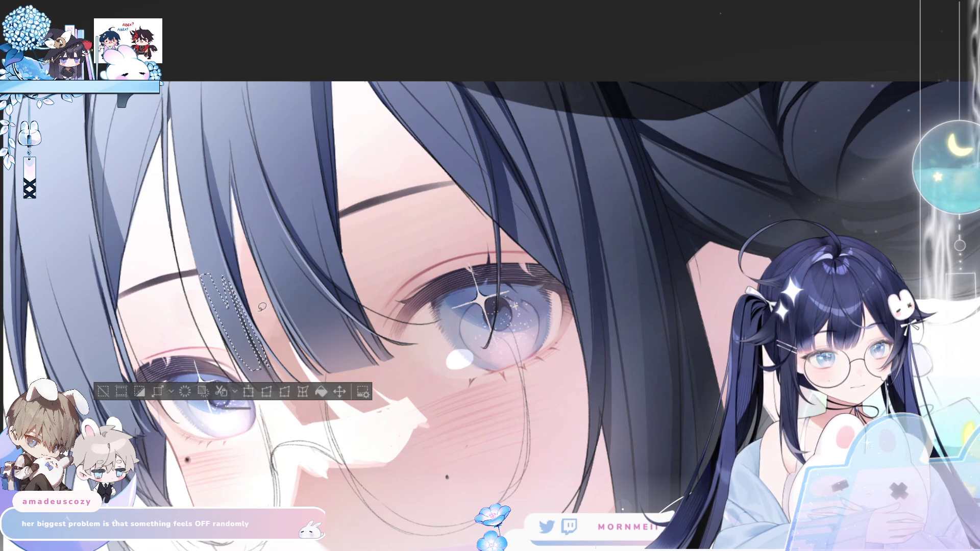
mouse_move(268, 272)
mouse_down()
mouse_move(323, 352)
mouse_move(352, 337)
mouse_move(326, 346)
mouse_move(303, 260)
mouse_move(270, 265)
mouse_up()
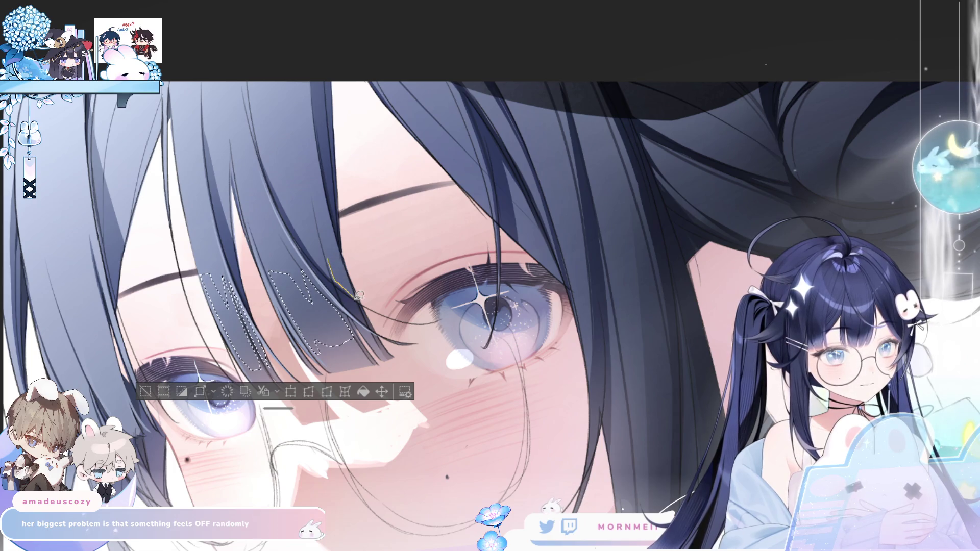
Step: Add the leftmost hair strand over the eye to the lasso selection
drag(190, 210, 312, 118)
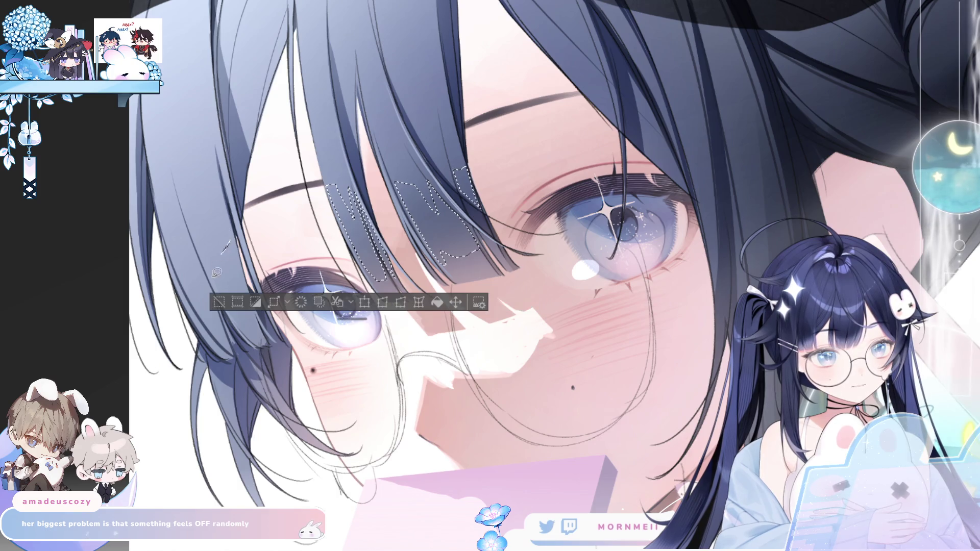
mouse_move(247, 282)
mouse_down()
mouse_move(219, 239)
mouse_move(238, 244)
mouse_up()
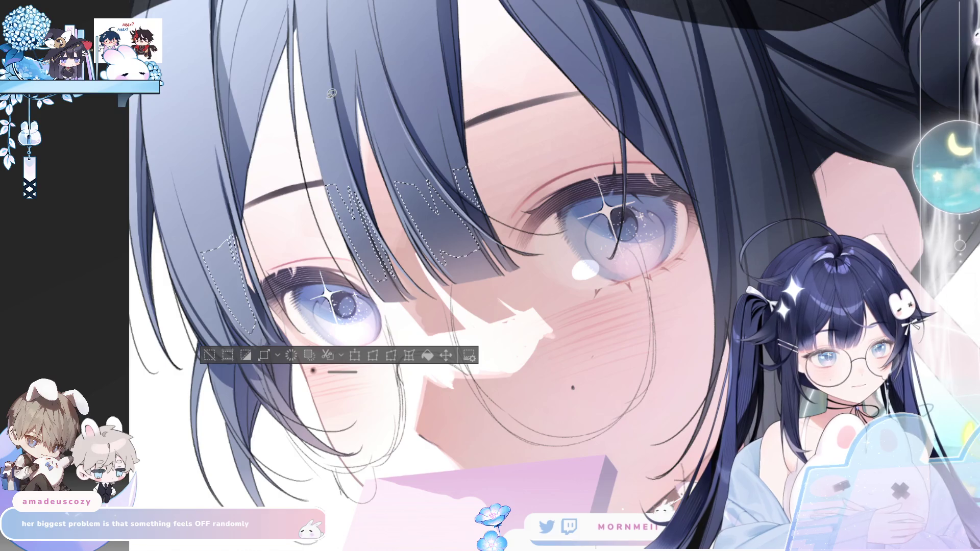
scroll(505, 195, right, 5)
scroll(505, 195, up, 2)
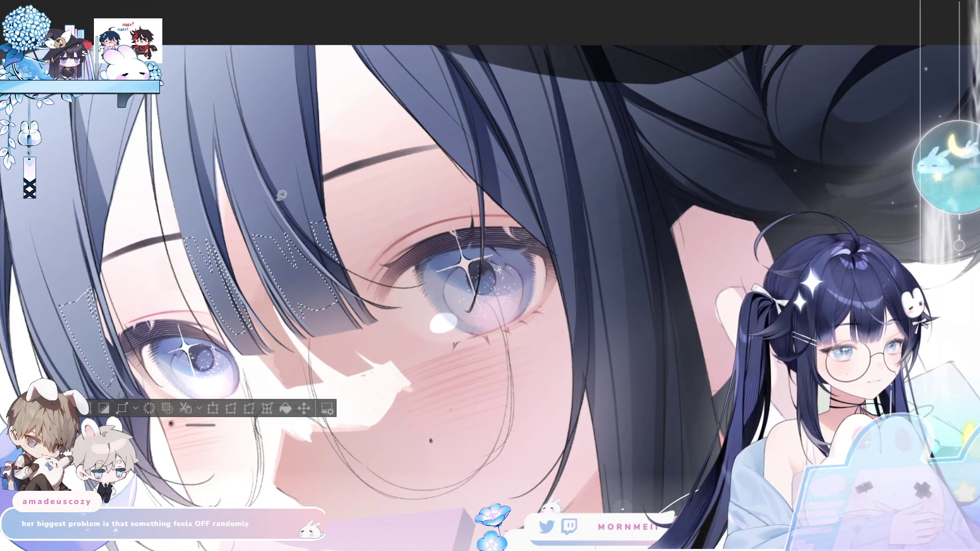
scroll(340, 168, down, 2)
drag(340, 168, 292, 182)
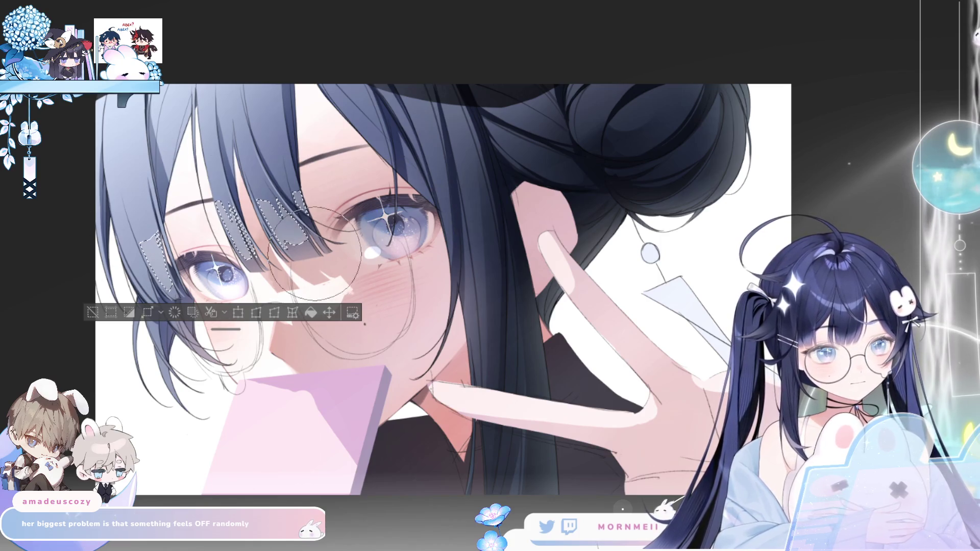
Step: Deselect the hair strands, then flip the canvas horizontally to review and flip it back
click(93, 312)
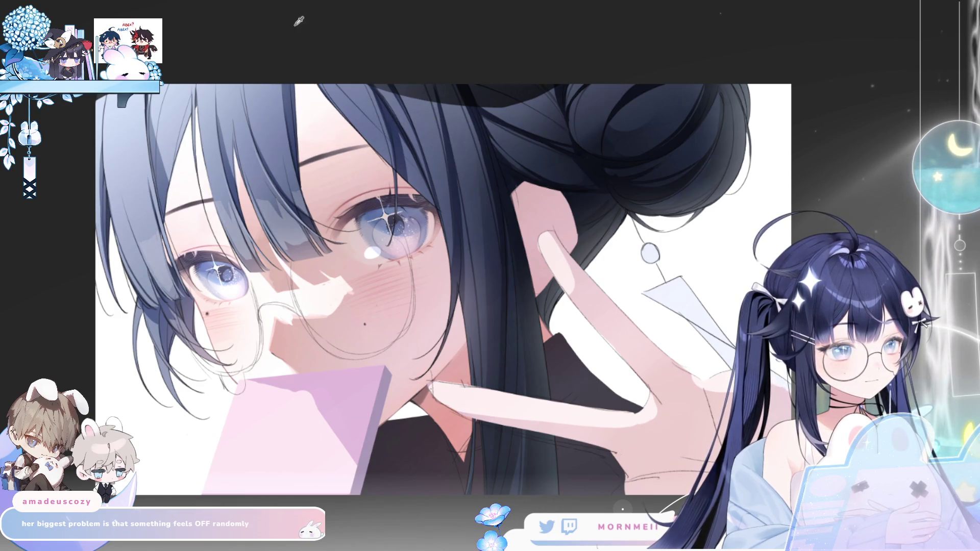
key(h)
scroll(343, 233, up, 2)
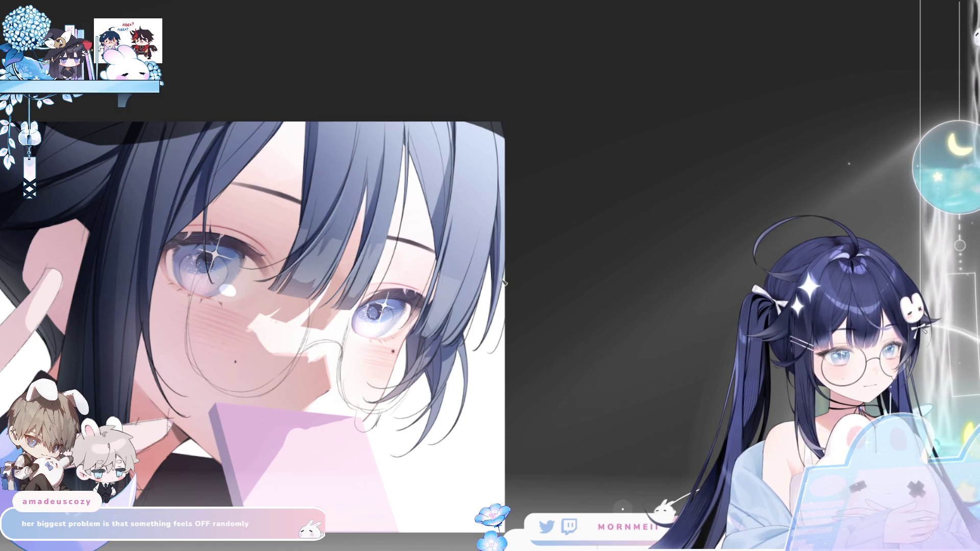
key(h)
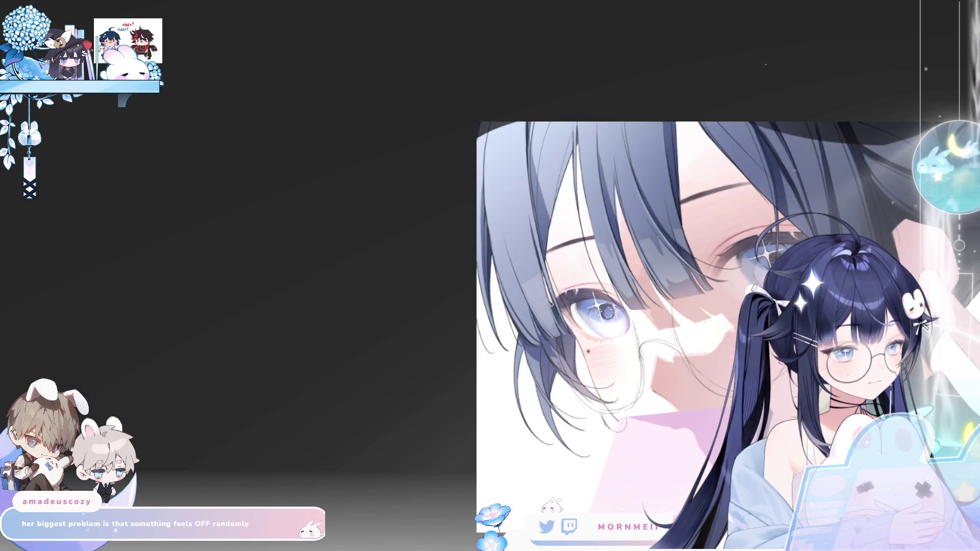
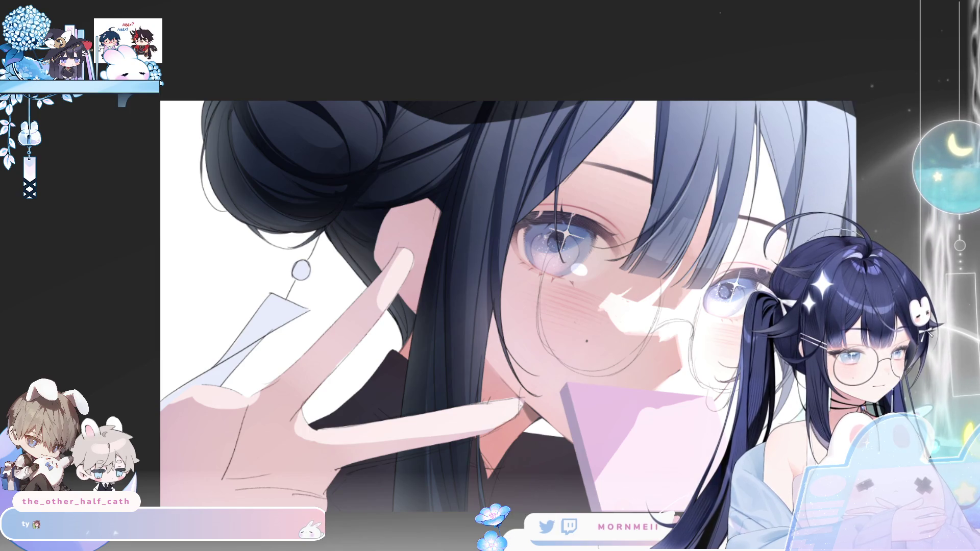
Step: Mirror the canvas and zoom out and back in to check the whole artwork
key(h)
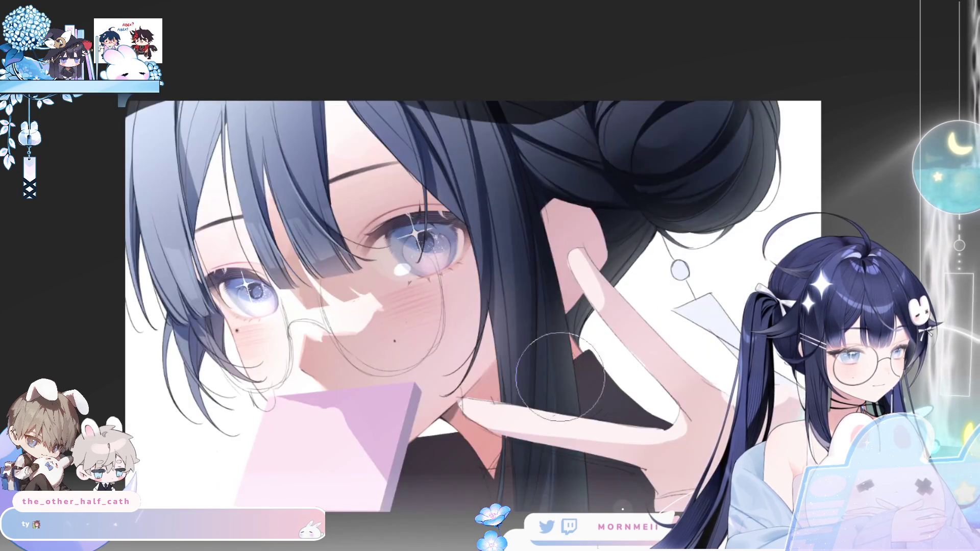
alt+click(512, 79)
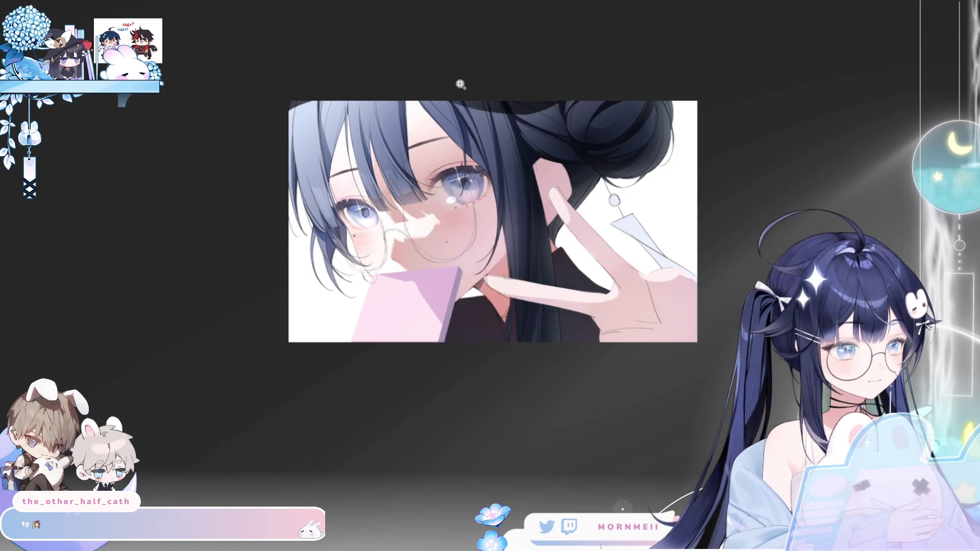
click(449, 87)
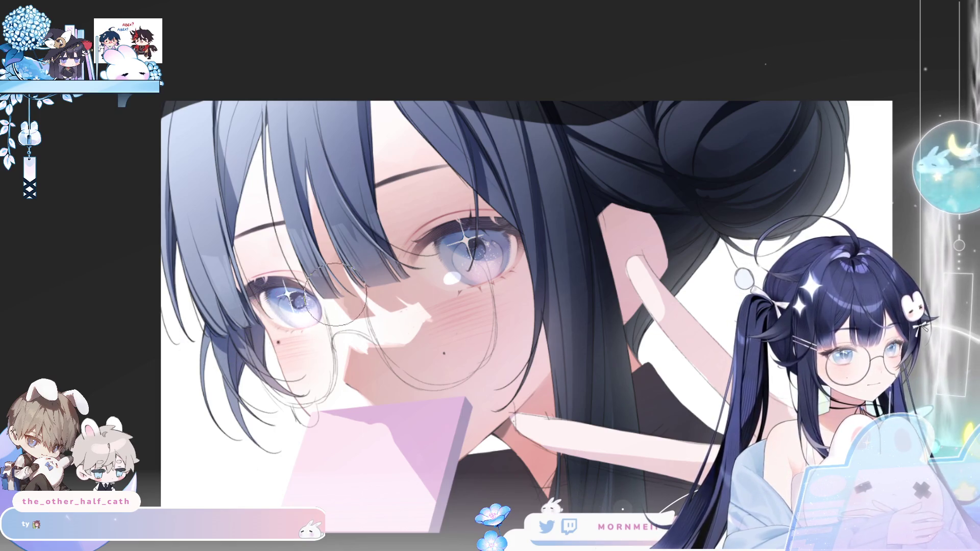
key(h)
key(h)
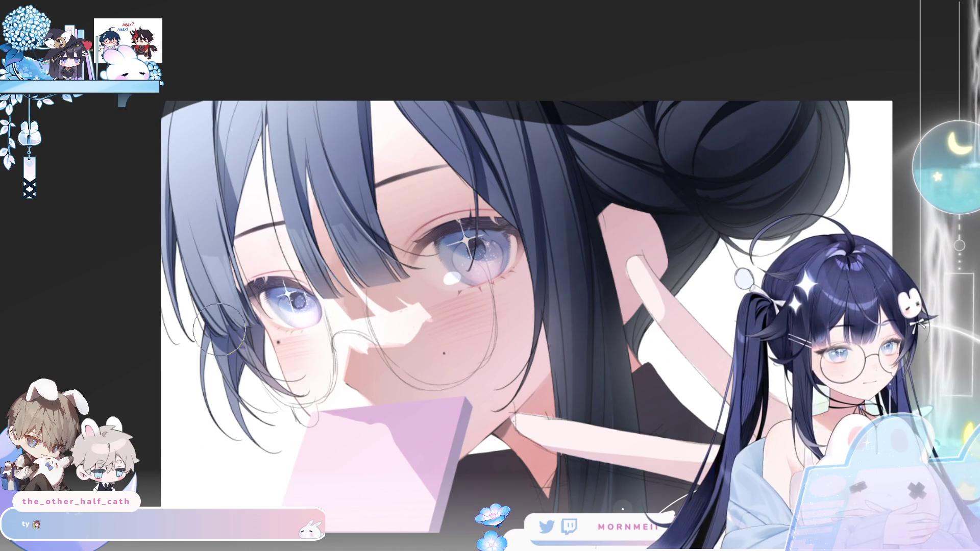
key(ctrl+0)
key(h)
key(h)
key(ctrl+alt+0)
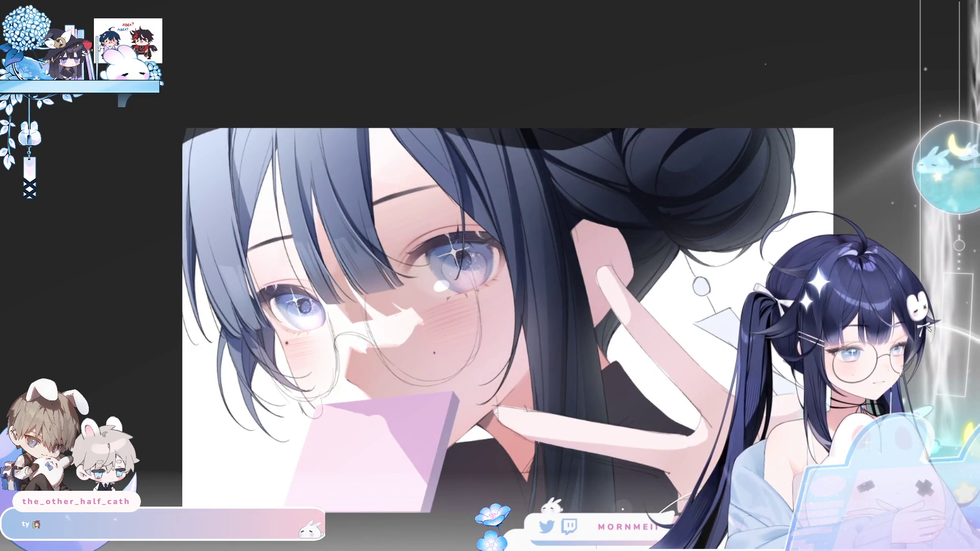
key(h)
key(h)
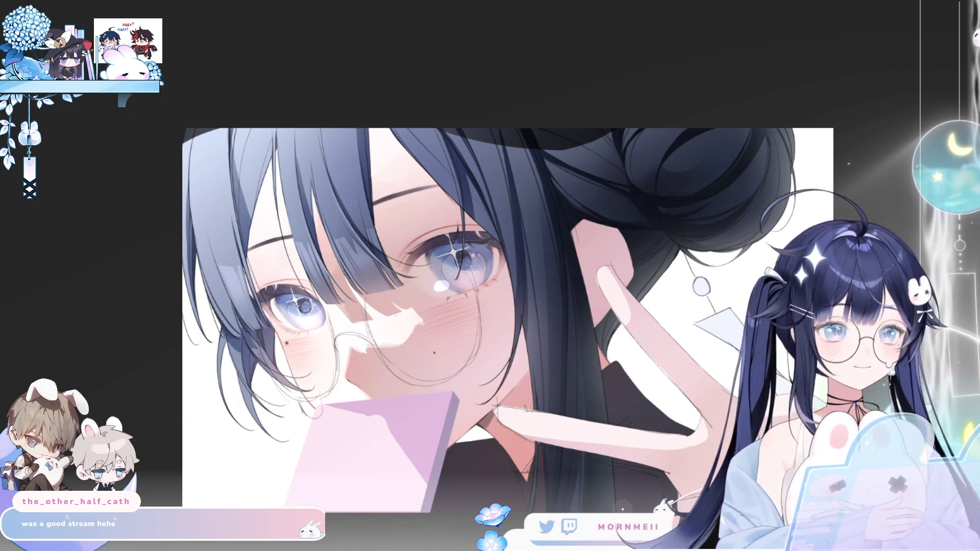
Step: Flip the canvas again and scroll-zoom into a close-up of the eyes and glasses
key(h)
key(h)
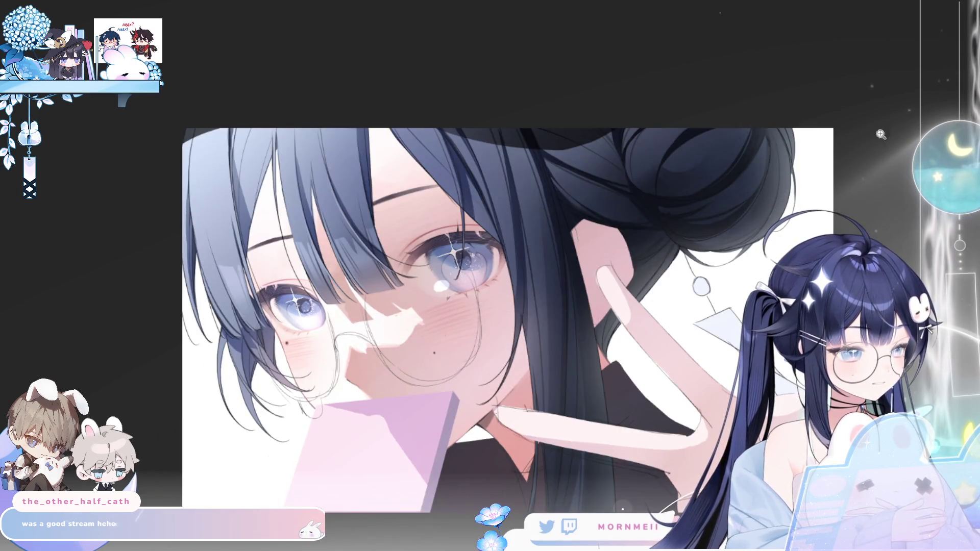
scroll(300, 197, down, 3)
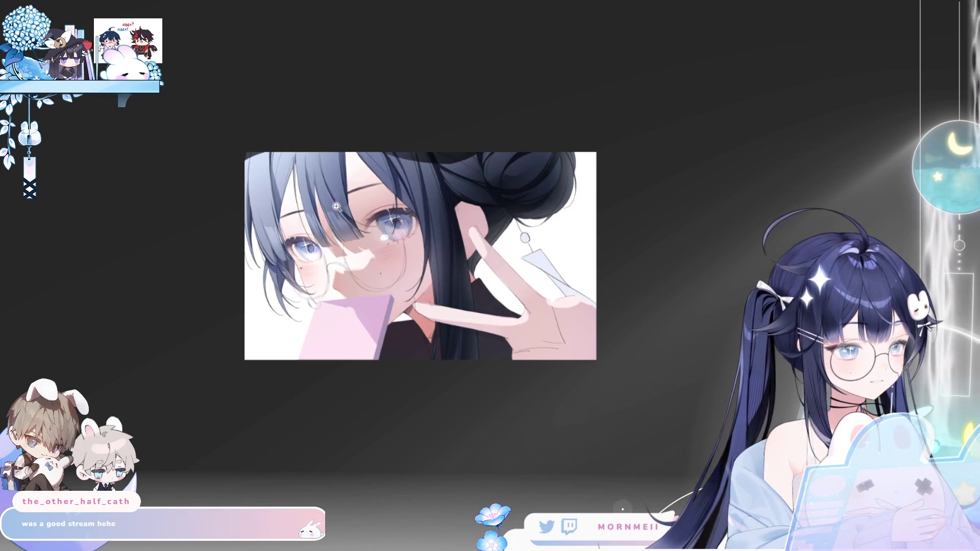
scroll(336, 204, up, 3)
scroll(460, 153, down, 3)
key(h)
key(h)
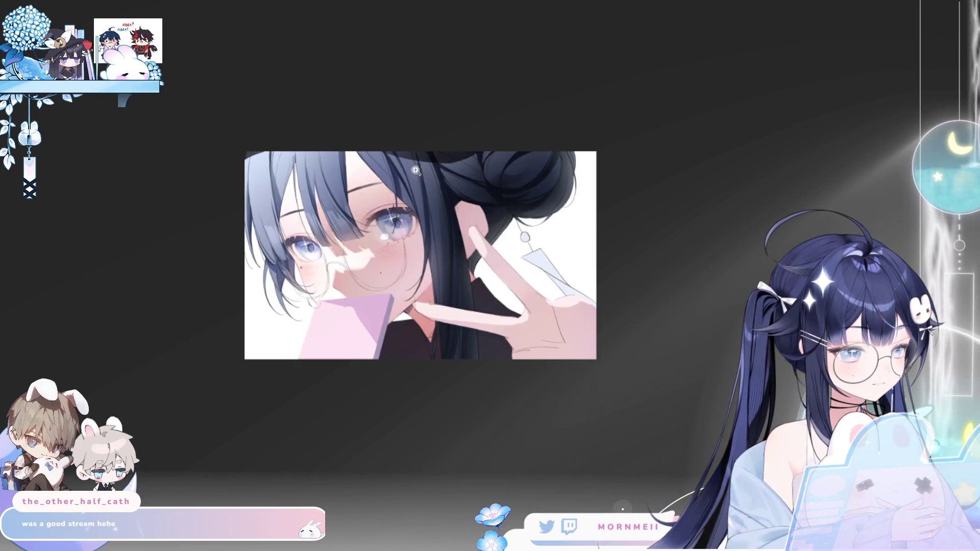
scroll(480, 87, up, 5)
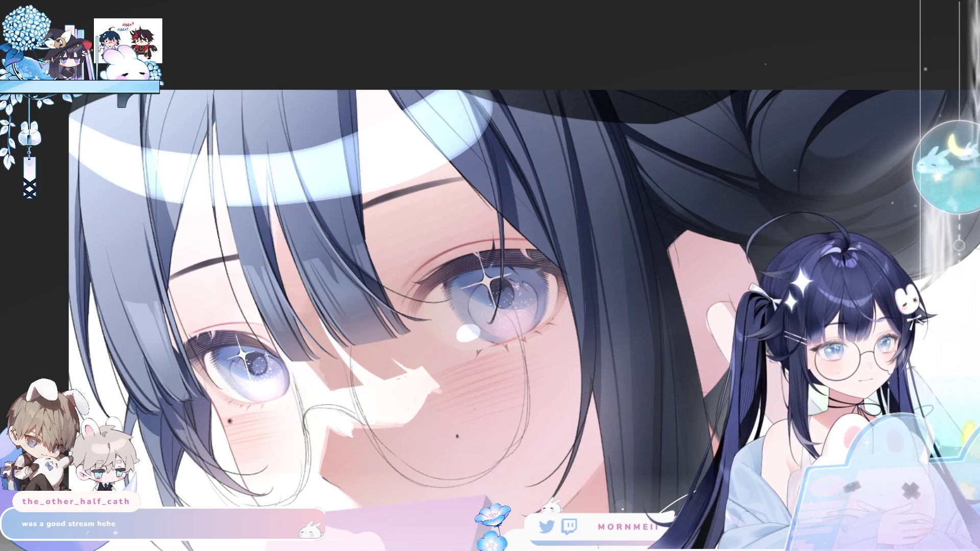
Step: Mirror the close-up, pan onto the girl's fringe, and enlarge the brush with ]
key(m)
drag(587, 78, 238, 146)
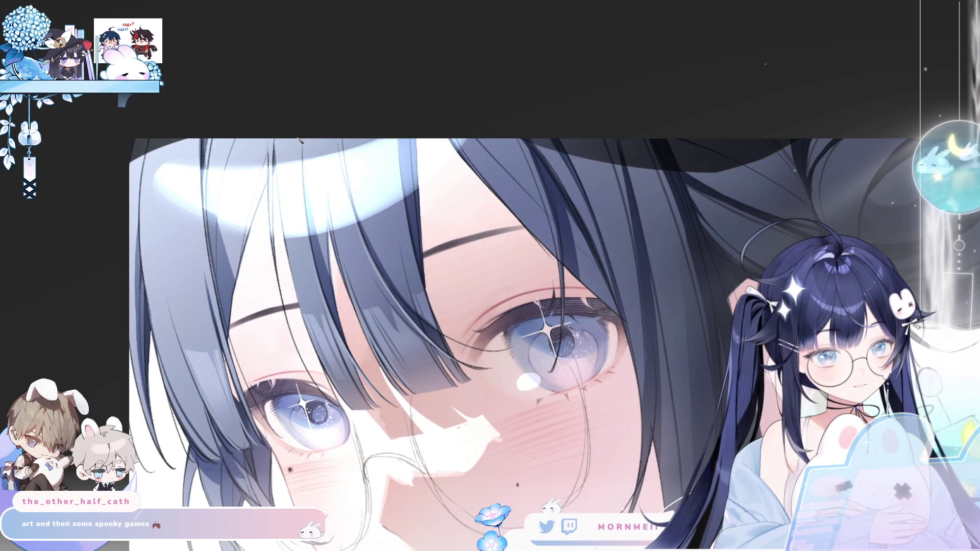
key(bracketright)
key(bracketright)
key(bracketright)
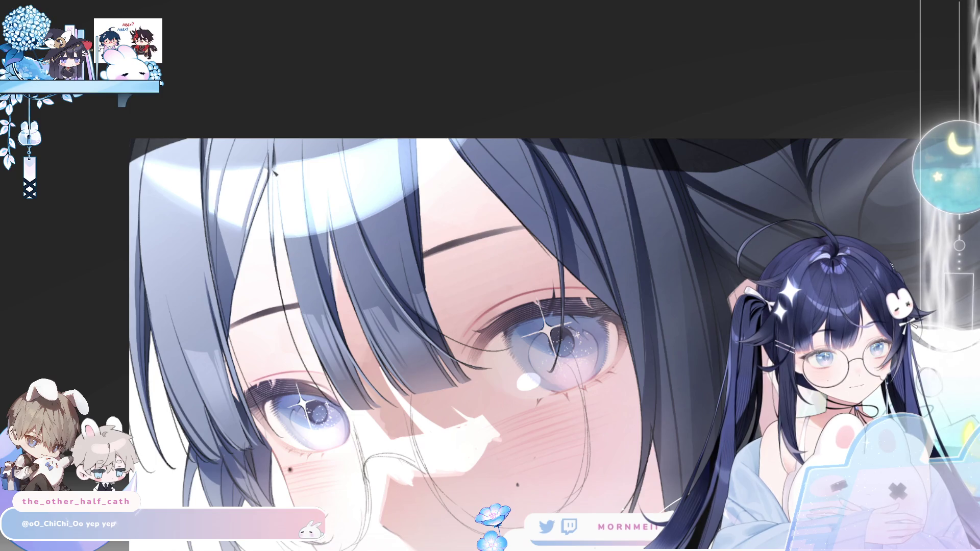
Step: Draw thin dark hair strands down the left and centre of the fringe
drag(276, 158, 279, 255)
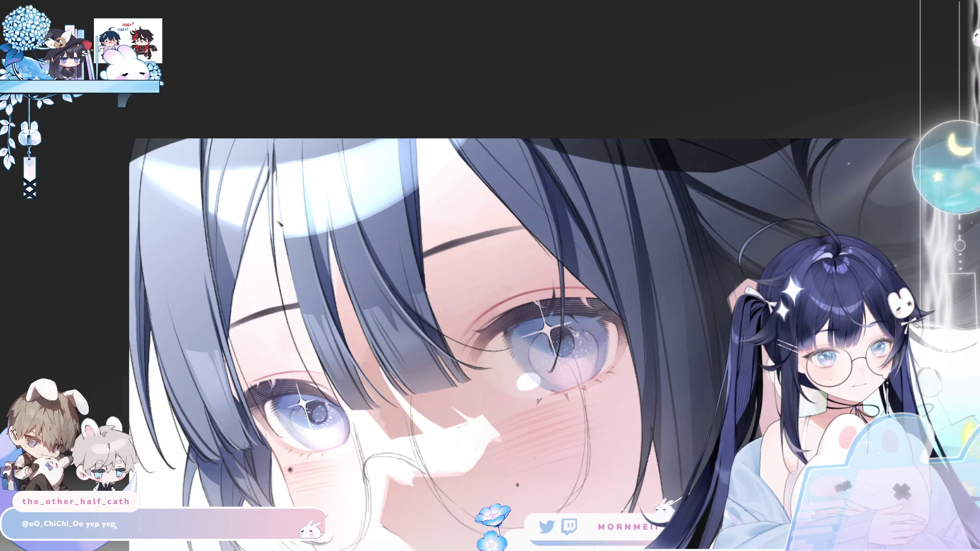
drag(276, 184, 284, 238)
drag(303, 160, 307, 237)
drag(304, 180, 308, 237)
mouse_move(305, 162)
mouse_down()
mouse_move(309, 235)
mouse_move(319, 217)
mouse_up()
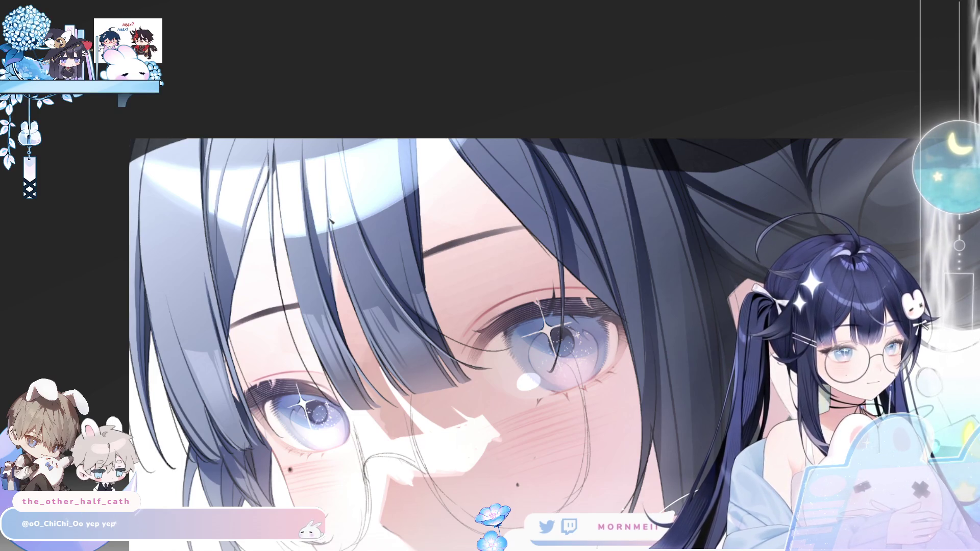
drag(326, 180, 328, 233)
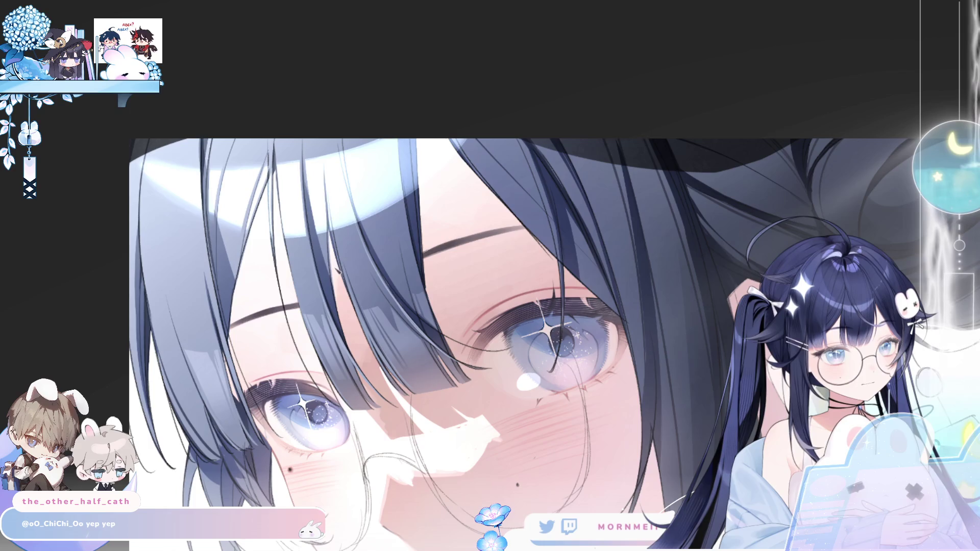
drag(327, 179, 330, 231)
drag(327, 174, 331, 228)
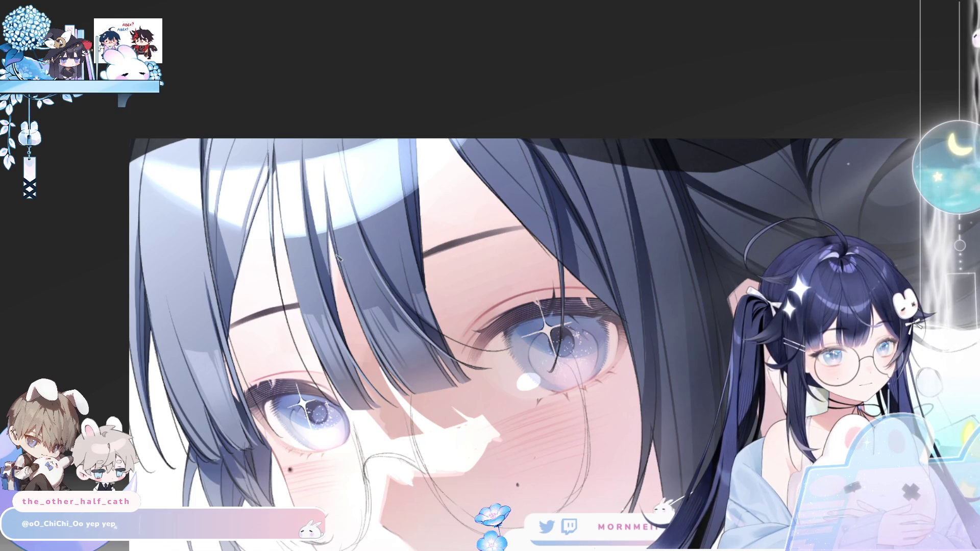
Step: Redraw a fringe strand using undo and redo, then add fine strands further right
drag(340, 153, 352, 222)
key(ctrl+z)
drag(341, 153, 352, 222)
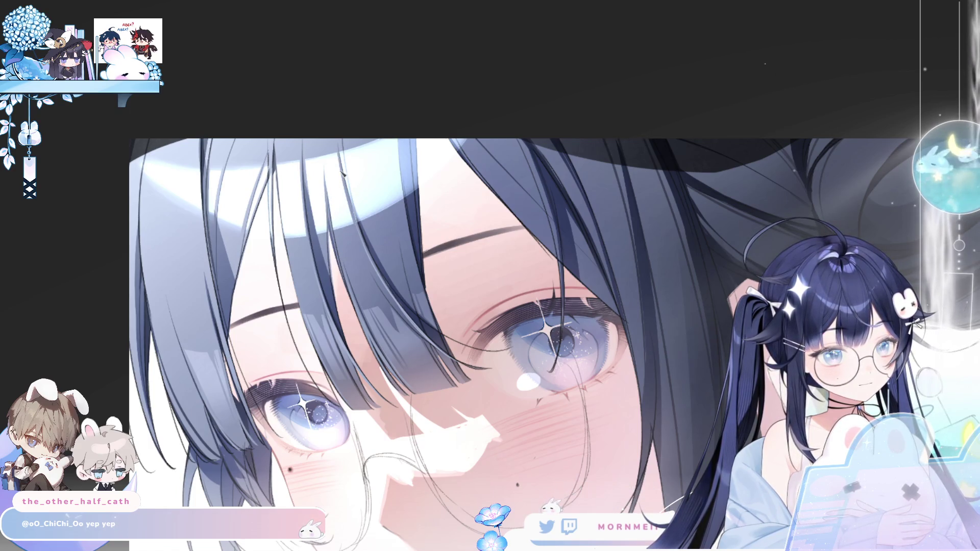
key(ctrl+z)
key(ctrl+y)
drag(349, 185, 360, 222)
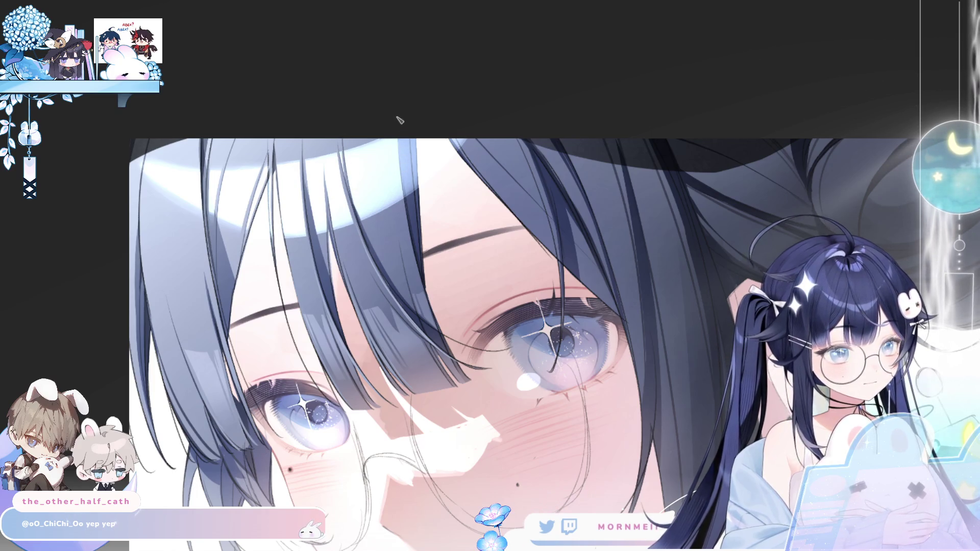
drag(399, 140, 404, 198)
mouse_move(403, 139)
mouse_down()
mouse_move(407, 197)
mouse_move(420, 191)
mouse_up()
Step: Mirror-check the fringe, add the final strands, and zoom out to the whole illustration
key(h)
key(h)
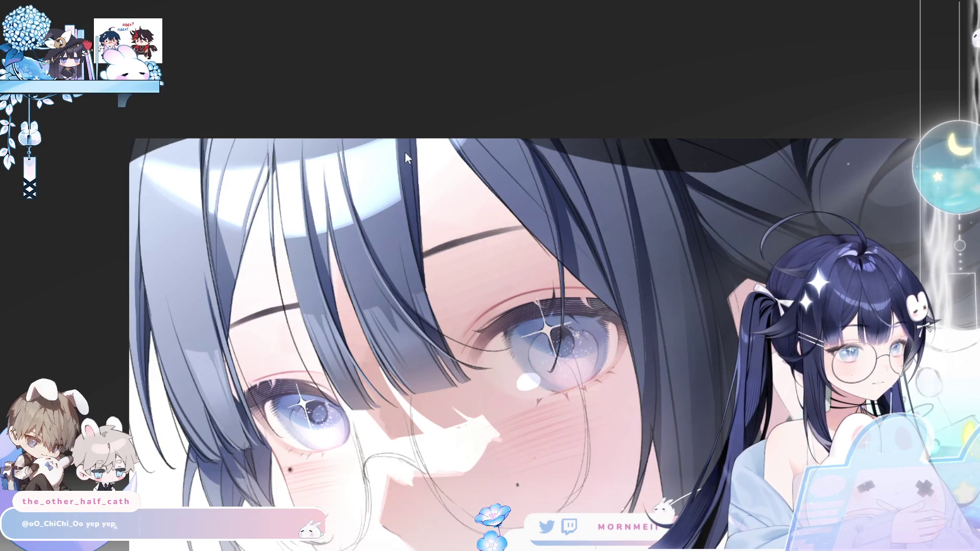
drag(401, 139, 414, 192)
mouse_move(412, 132)
mouse_down()
mouse_move(421, 190)
mouse_move(406, 196)
mouse_move(418, 196)
mouse_up()
drag(415, 148, 419, 189)
key(h)
key(h)
drag(466, 144, 348, 139)
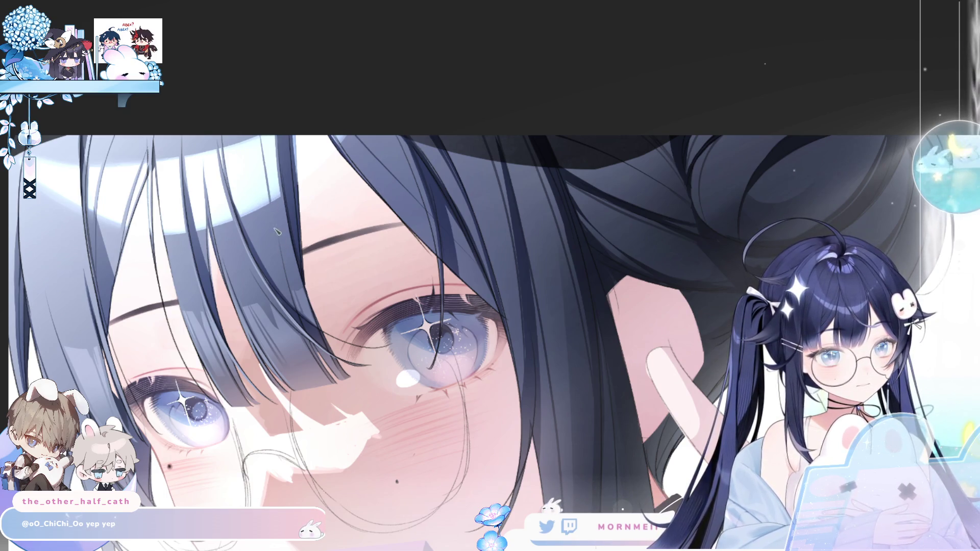
key(ctrl+0)
key(h)
key(h)
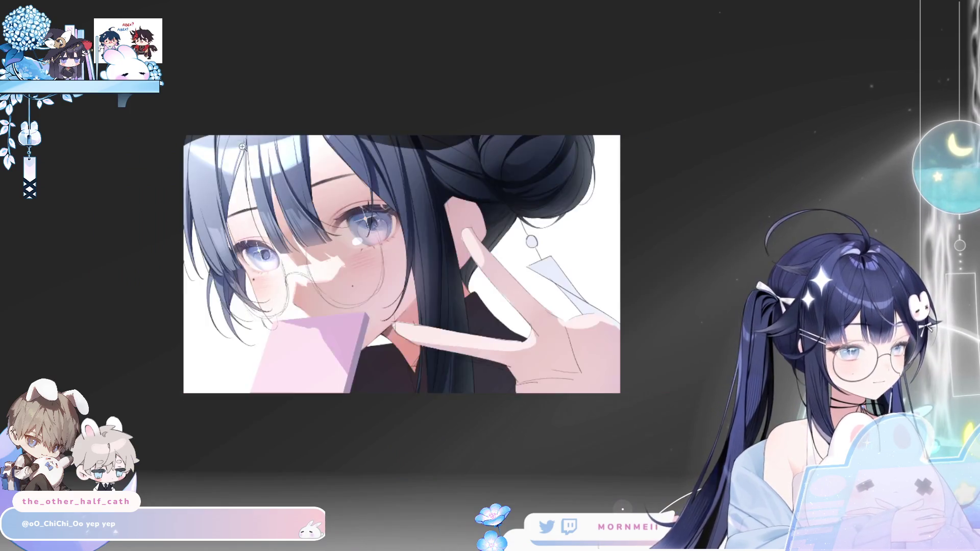
scroll(240, 148, up, 2)
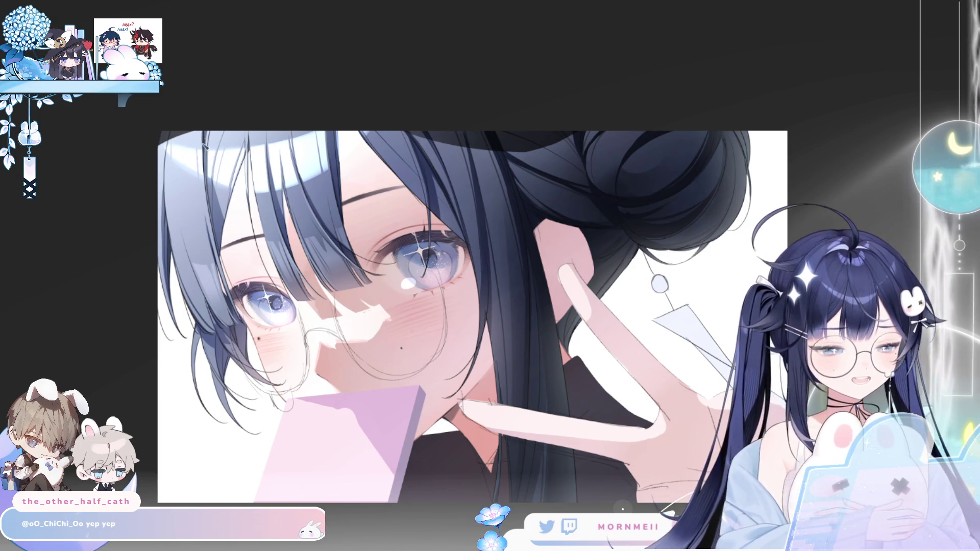
scroll(196, 115, up, 2)
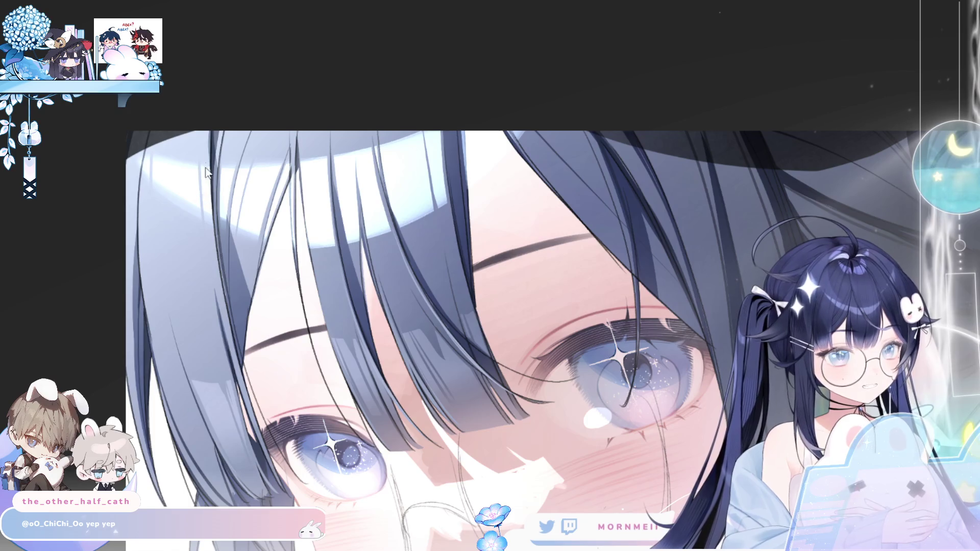
key(m)
key(m)
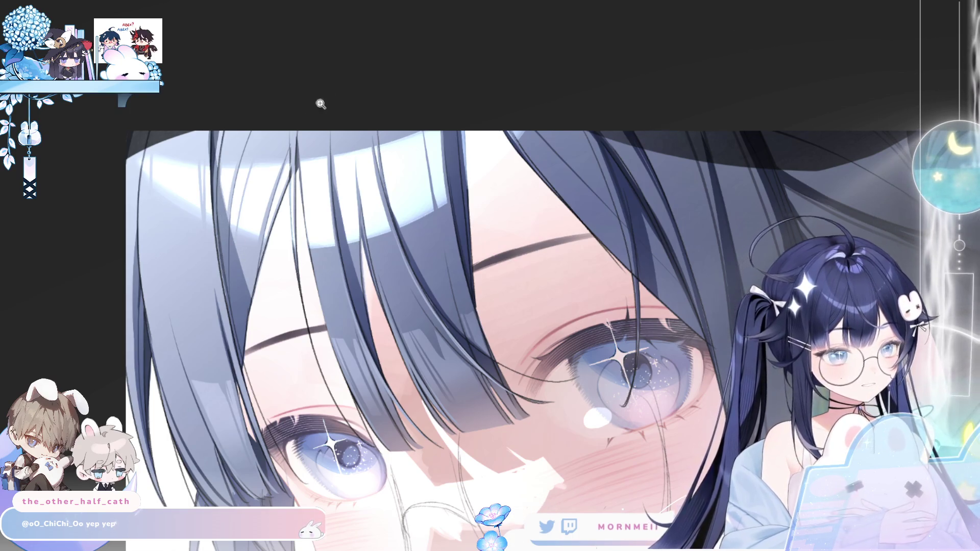
key(ctrl+0)
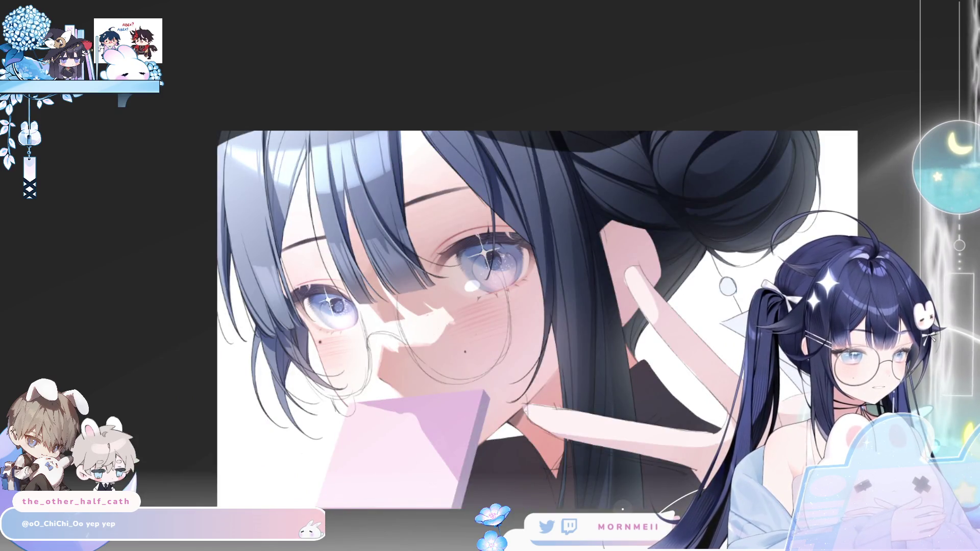
key(h)
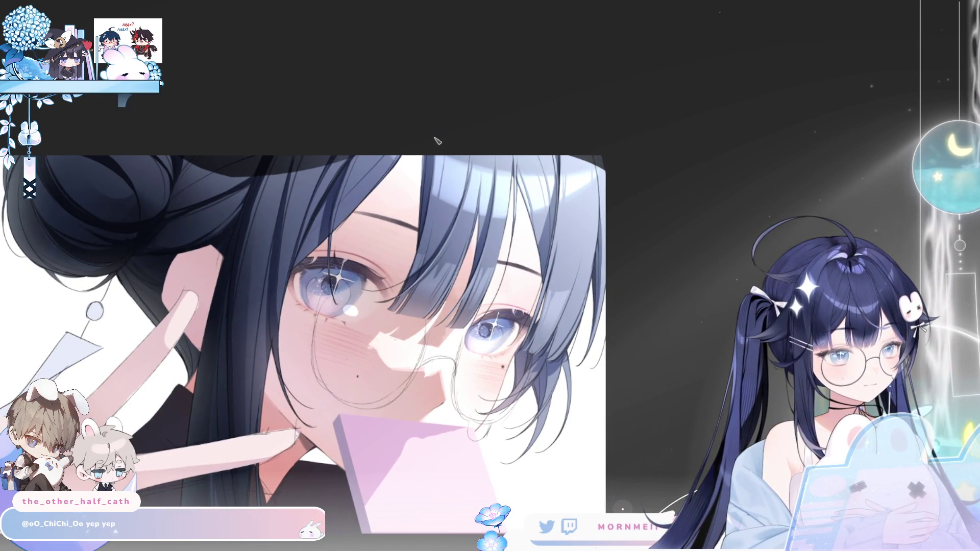
key(h)
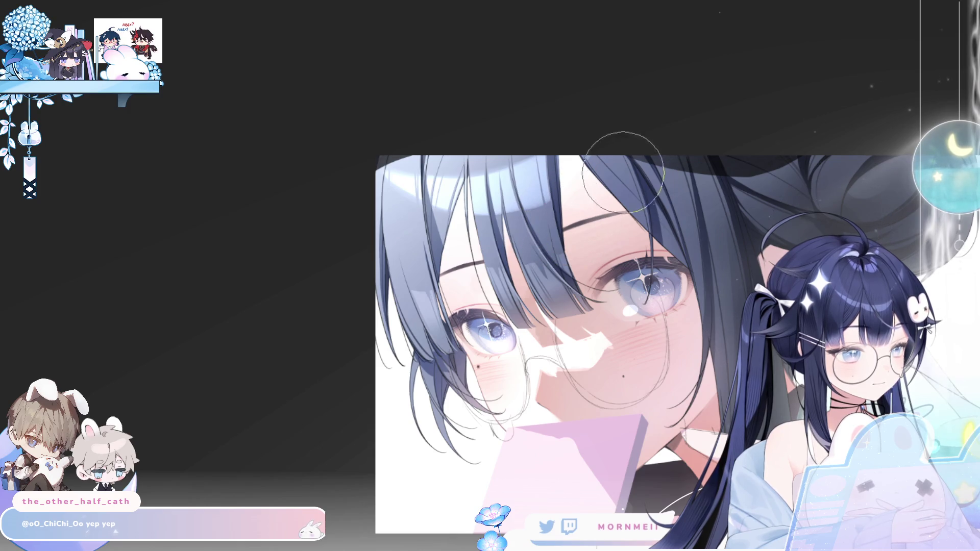
scroll(567, 194, down, 3)
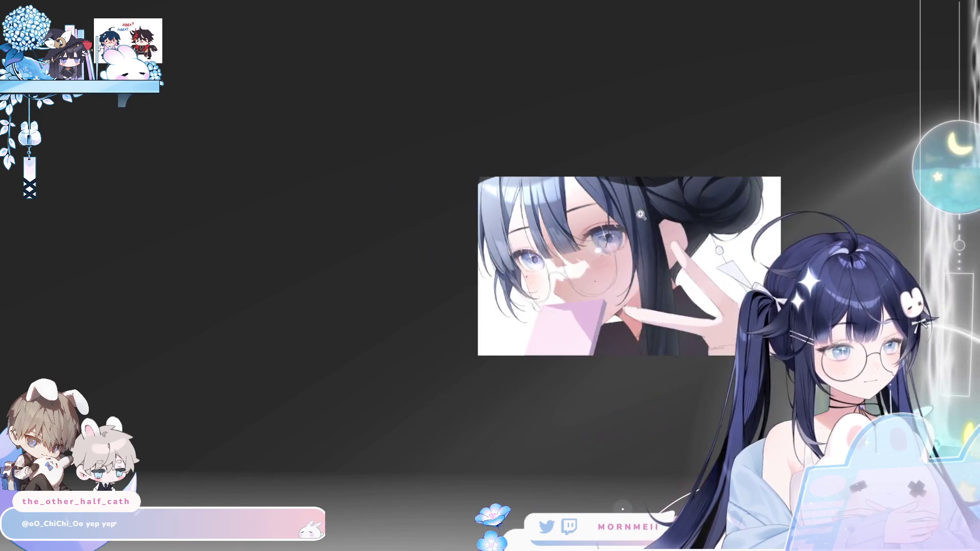
key(m)
drag(289, 261, 530, 389)
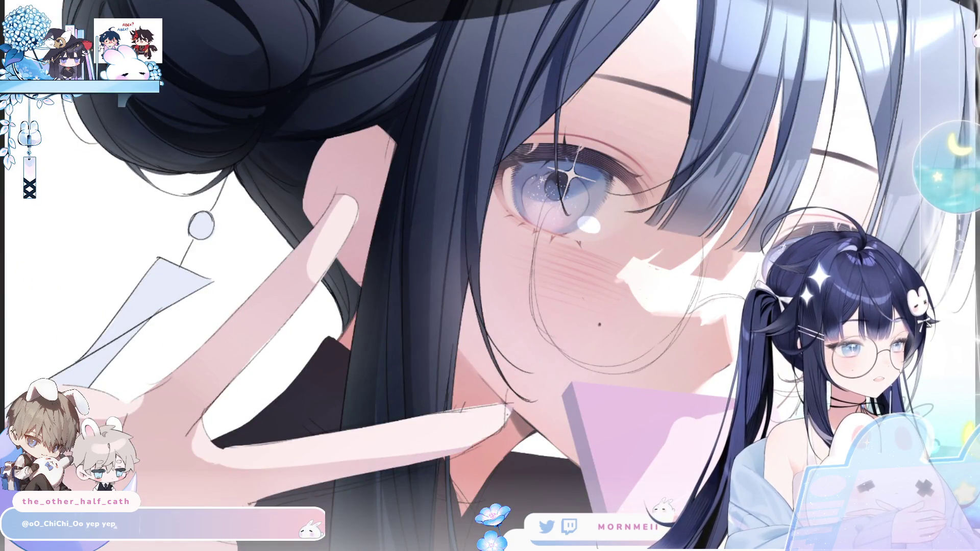
scroll(504, 223, right, 5)
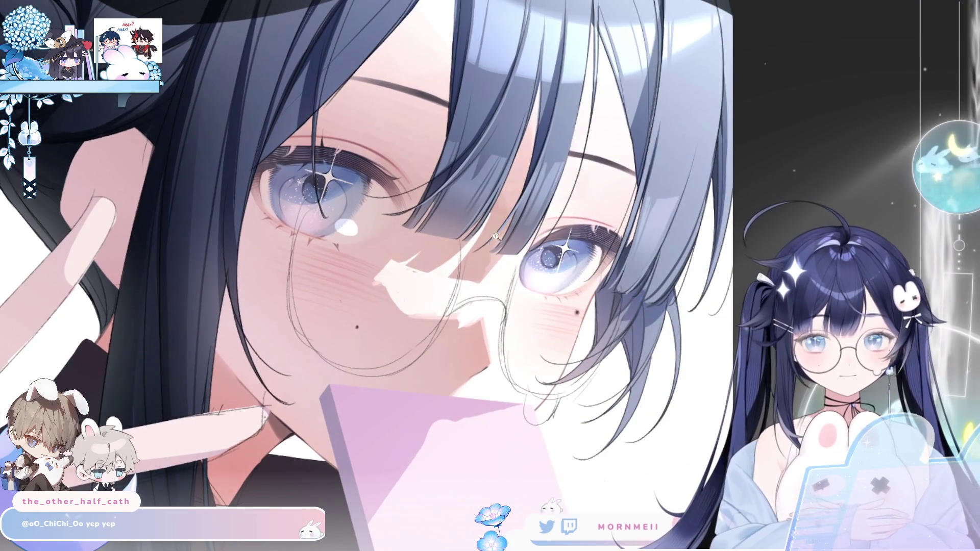
key(ctrl+0)
key(m)
key(m)
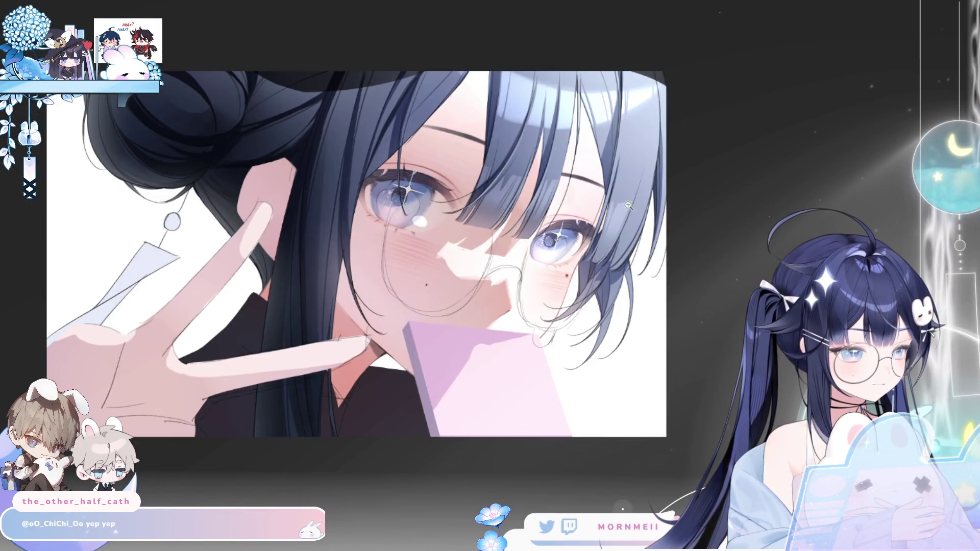
drag(562, 205, 789, 76)
scroll(367, 276, left, 5)
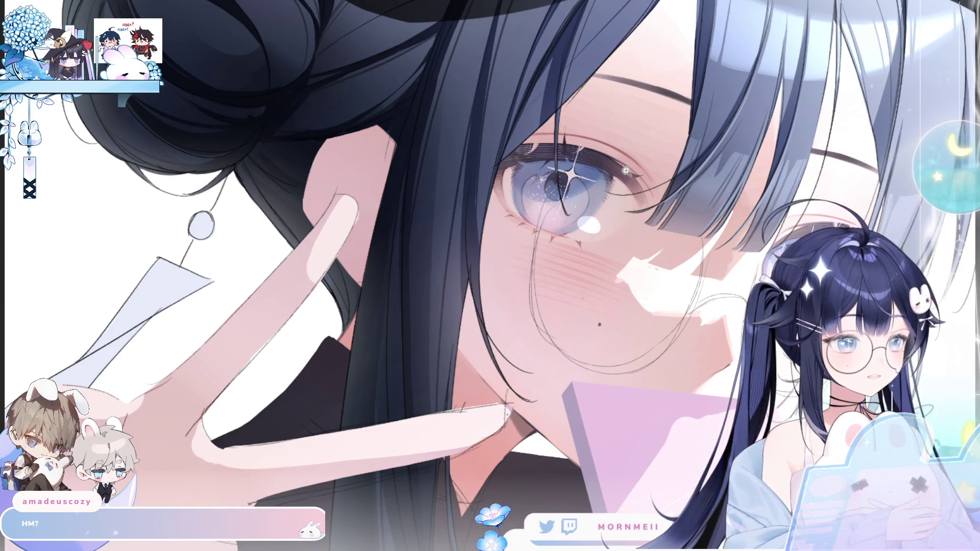
scroll(658, 138, down, 3)
mouse_move(571, 208)
mouse_down()
mouse_move(348, 265)
mouse_move(379, 264)
mouse_up()
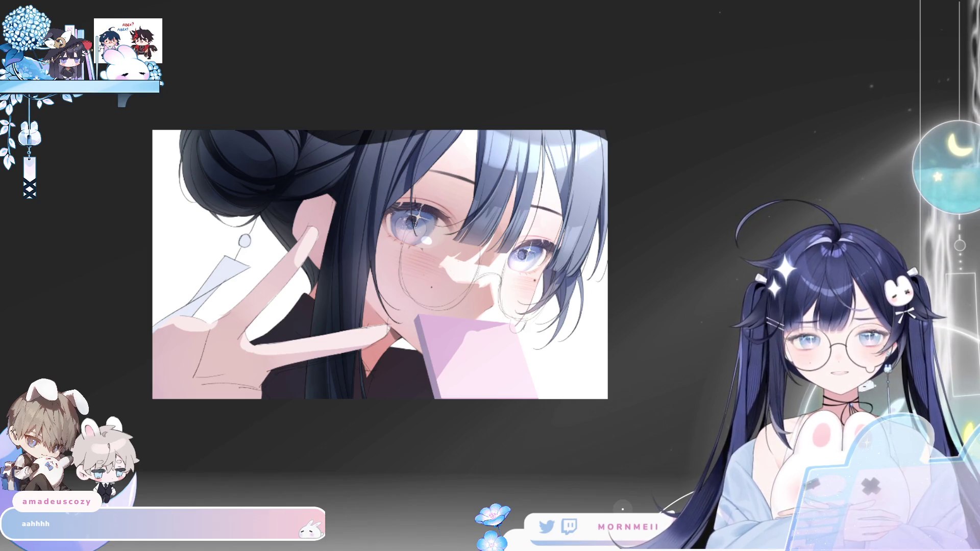
scroll(440, 253, up, 5)
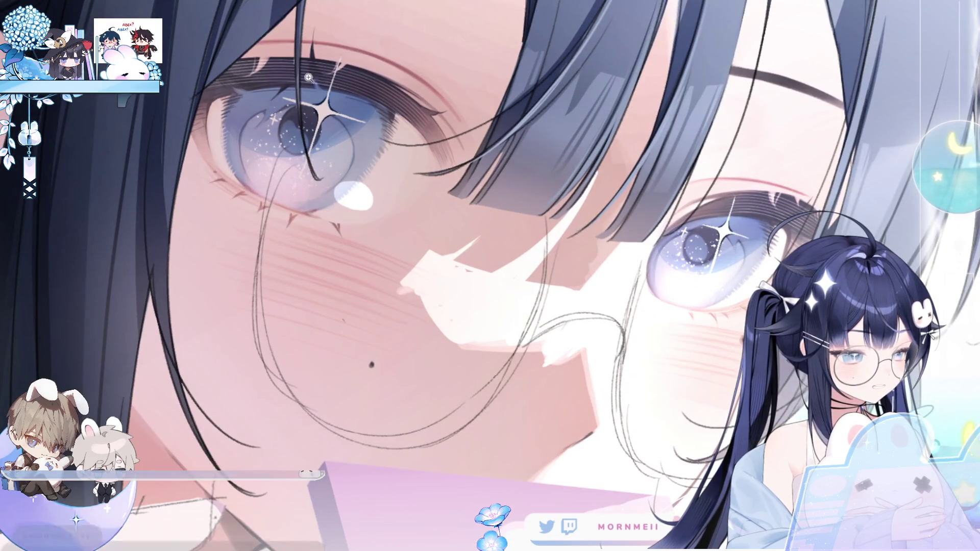
scroll(313, 213, down, 3)
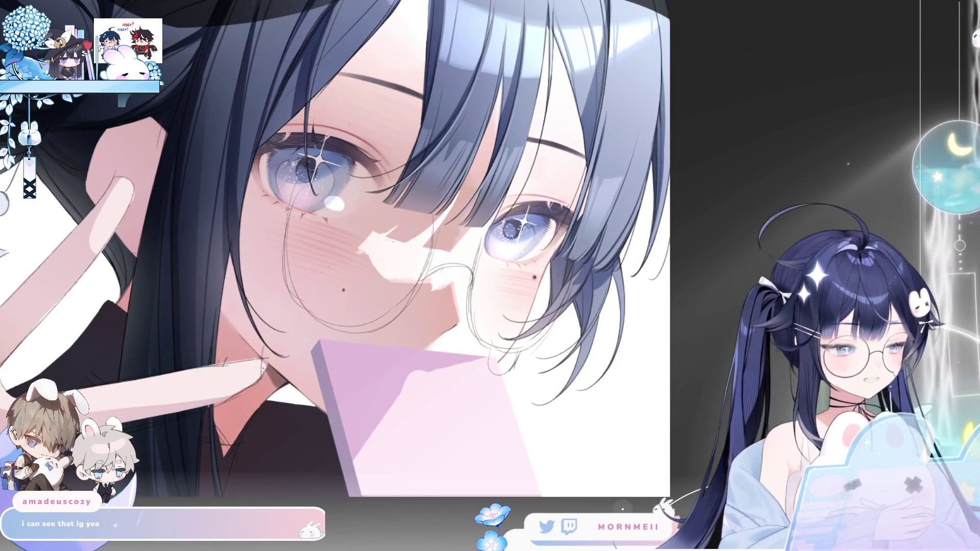
scroll(581, 102, up, 3)
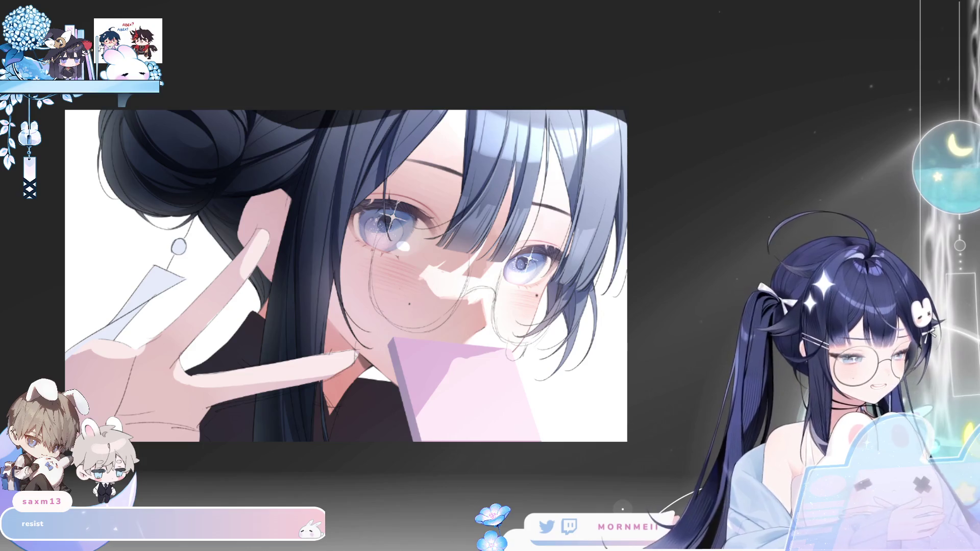
click(300, 227)
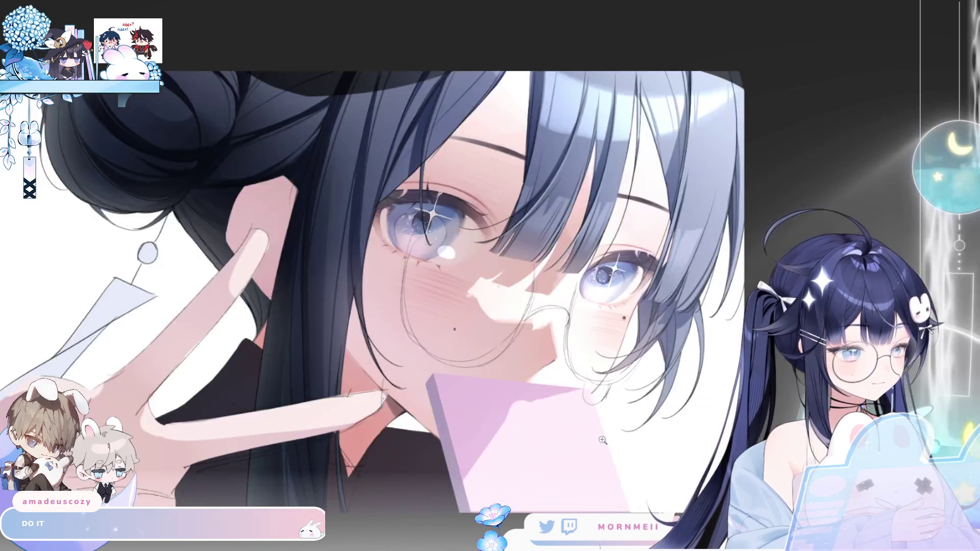
key(ctrl+0)
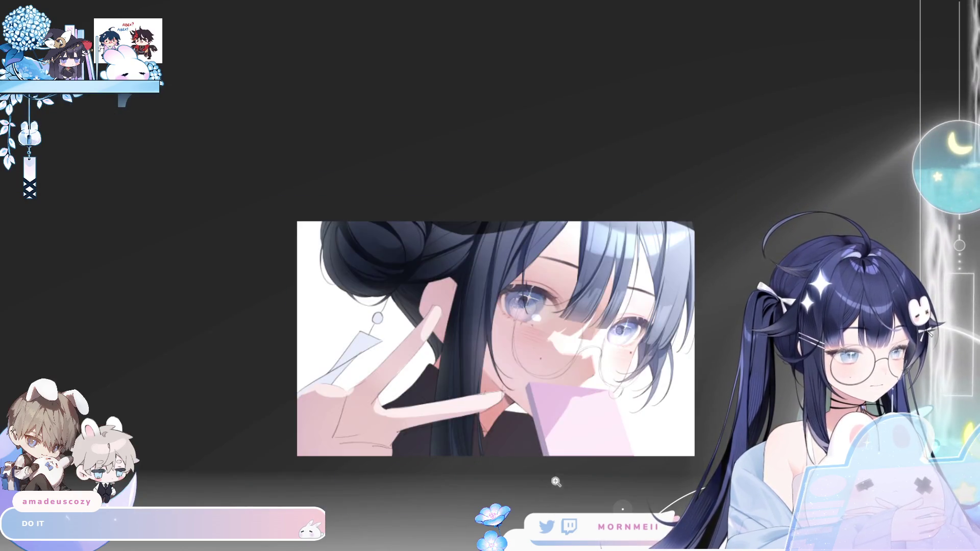
scroll(443, 468, up, 3)
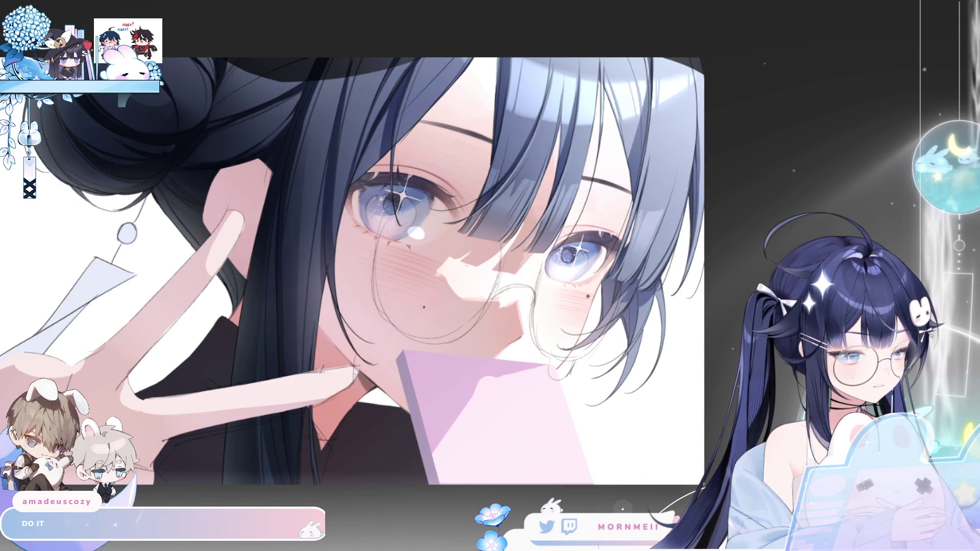
key(ctrl+z)
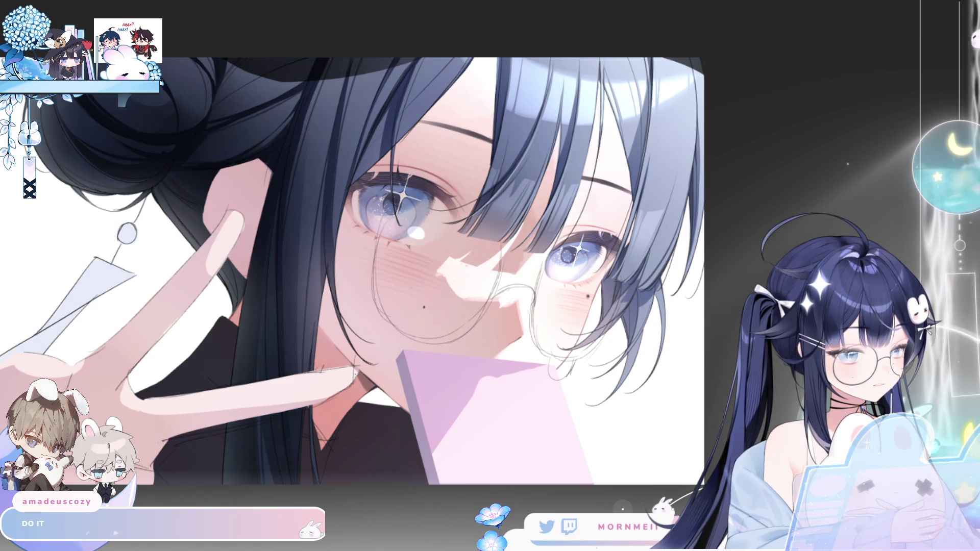
key(h)
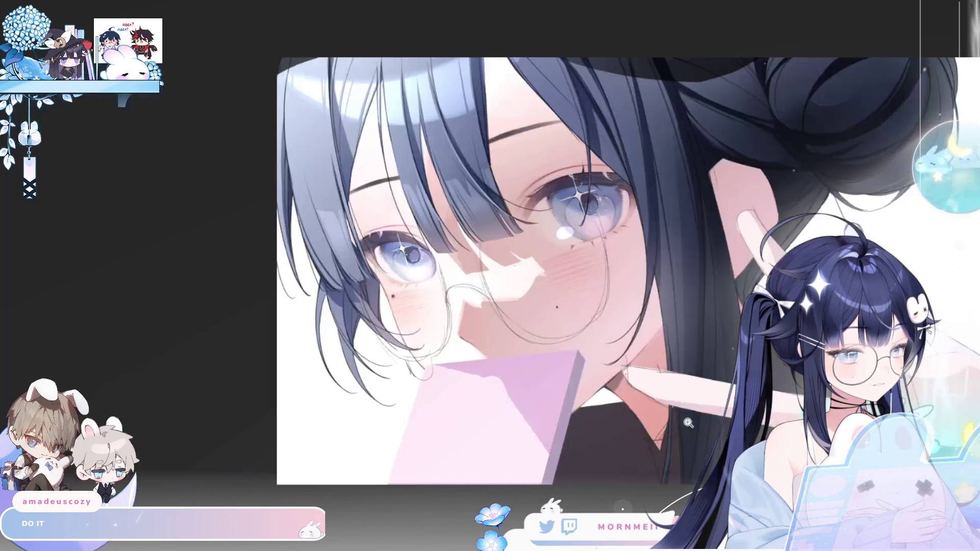
key(ctrl+plus)
key(h)
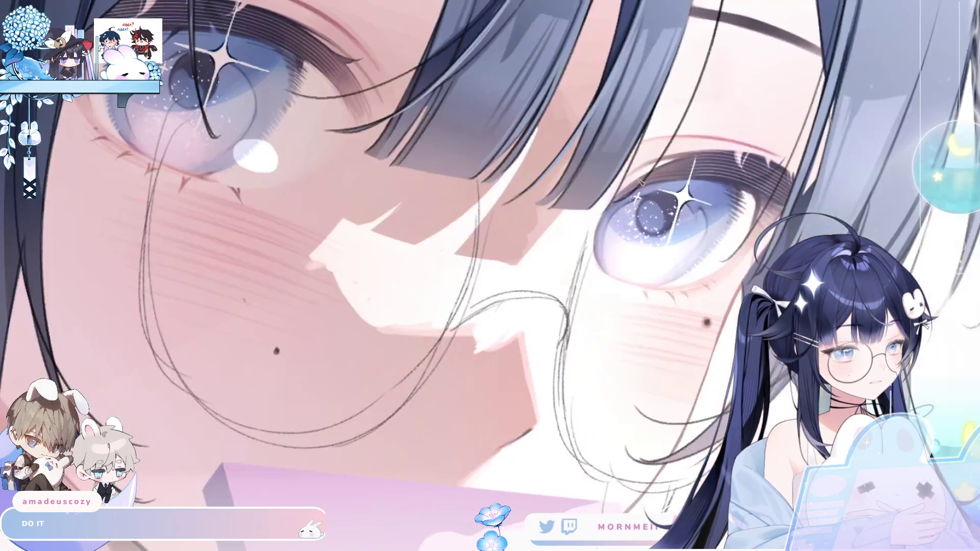
key(h)
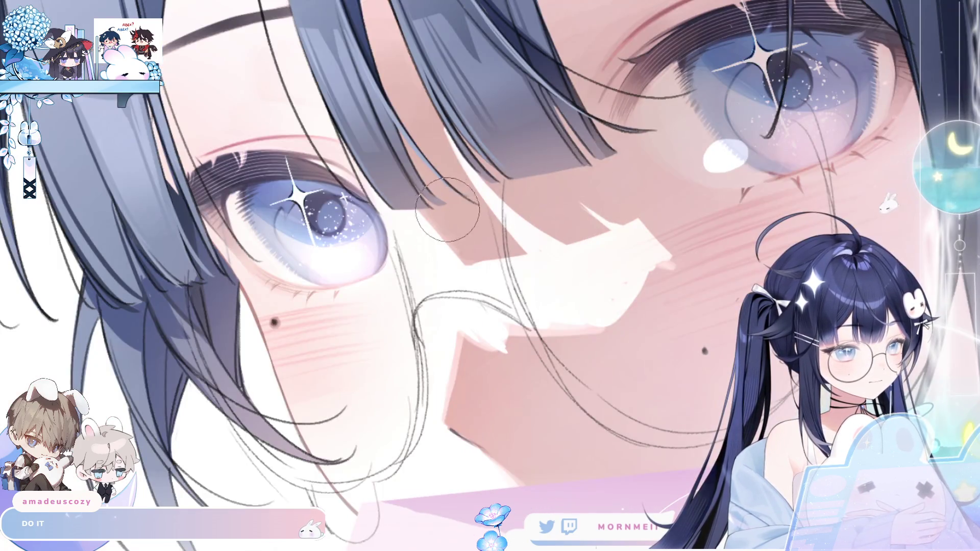
Step: Pan to the face, darken a small patch of the white highlight, and mirror-check it
drag(447, 210, 304, 250)
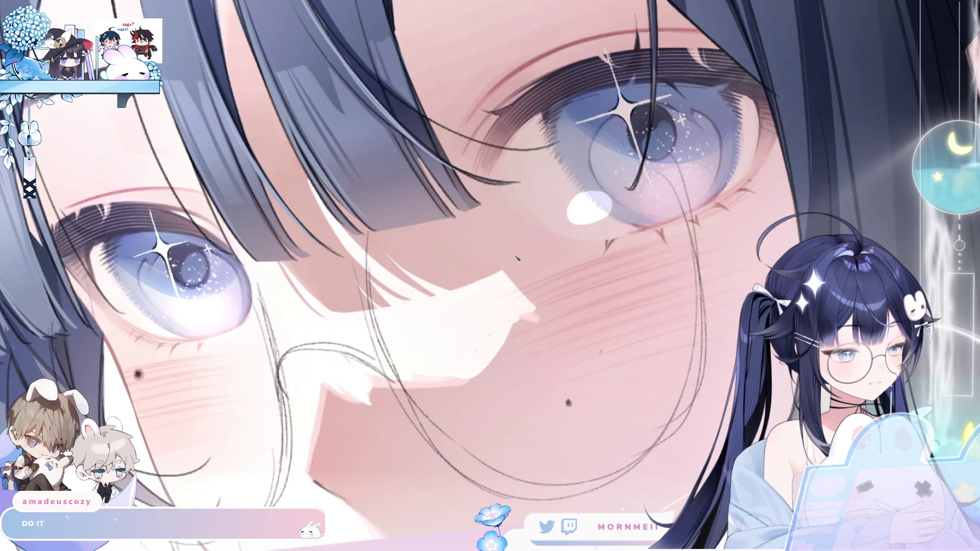
scroll(516, 260, down, 5)
scroll(478, 304, up, 5)
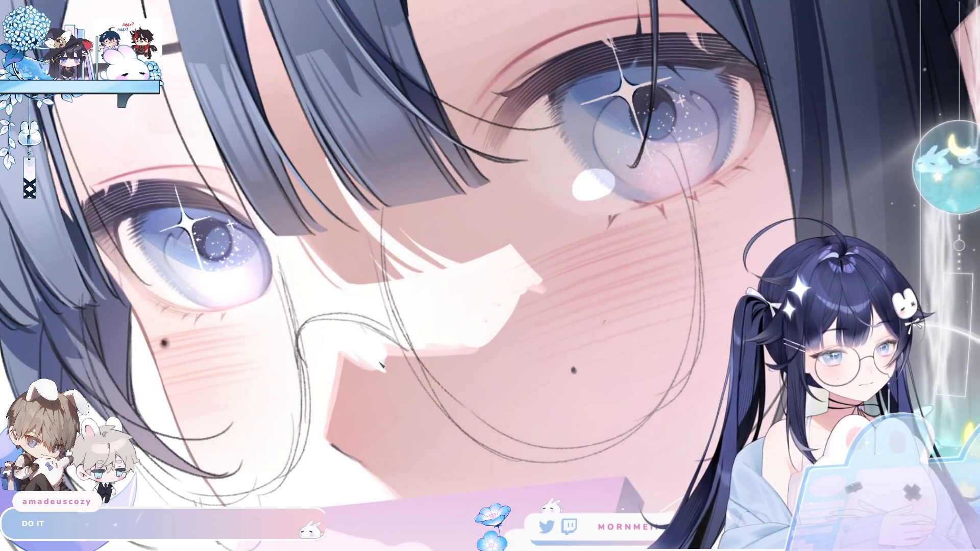
drag(389, 356, 380, 378)
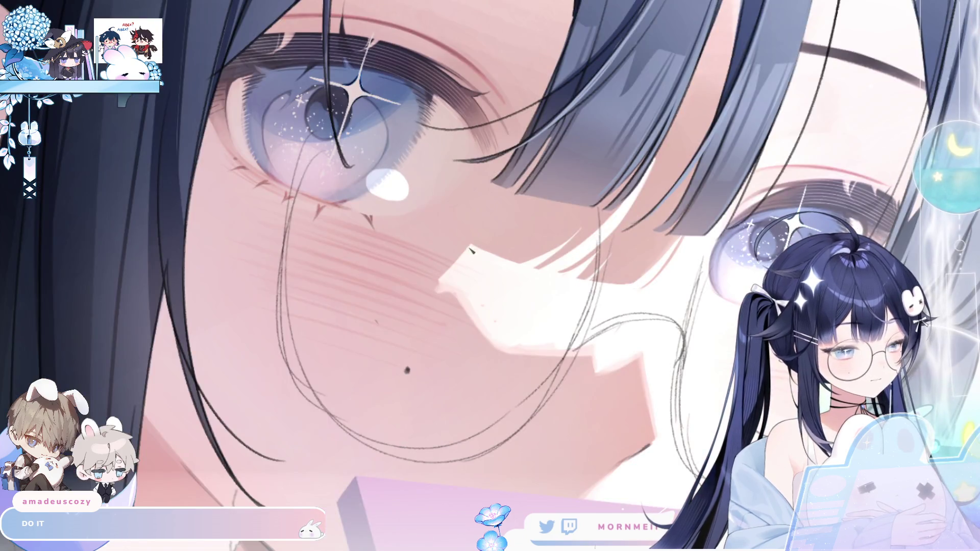
key(h)
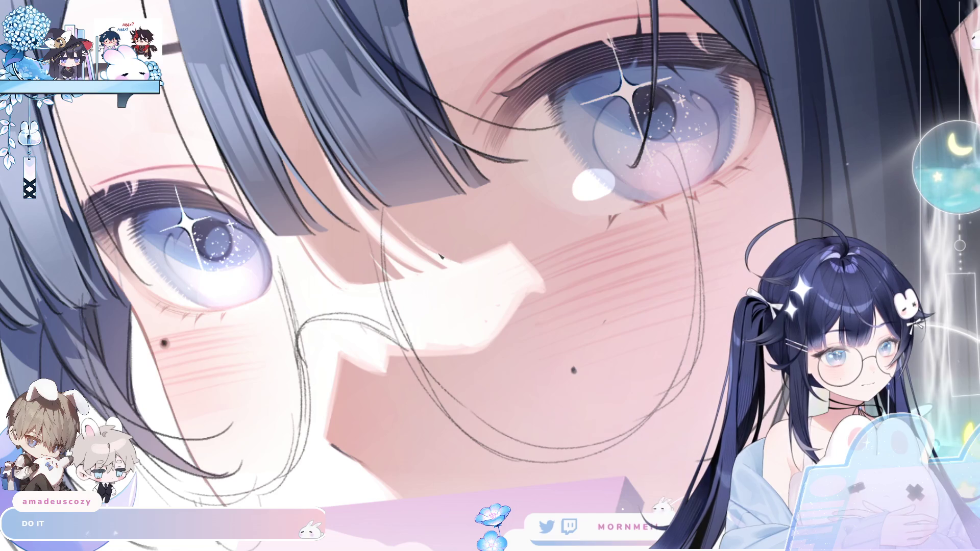
key(h)
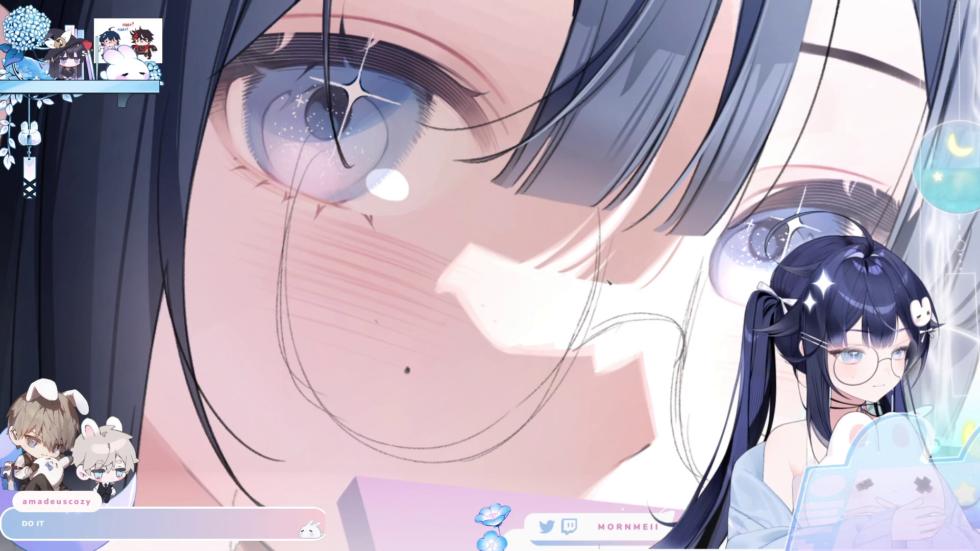
scroll(441, 213, down, 3)
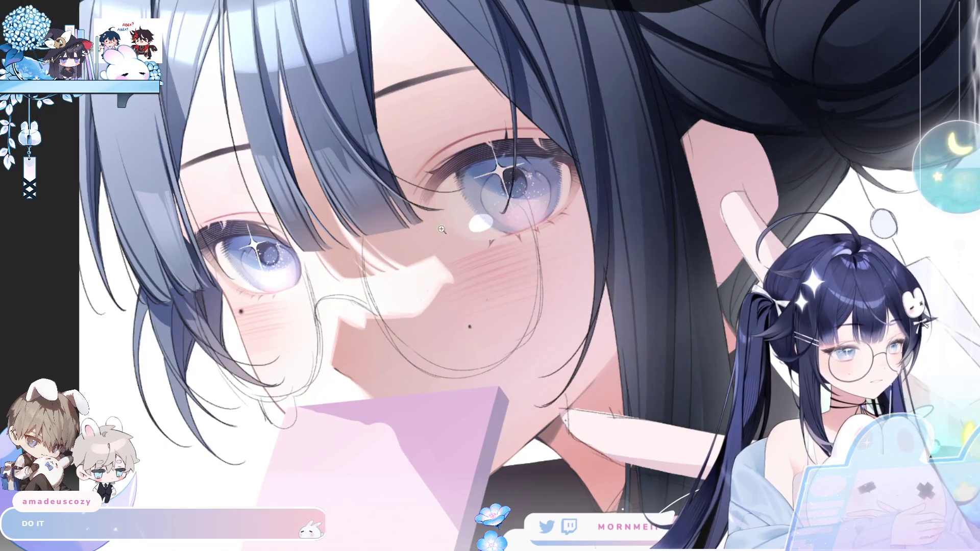
scroll(468, 370, up, 3)
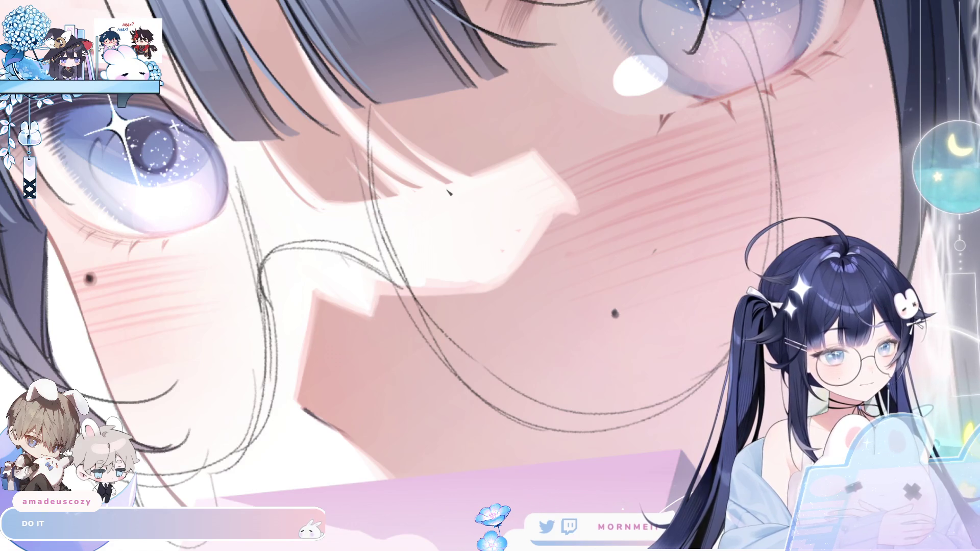
key(h)
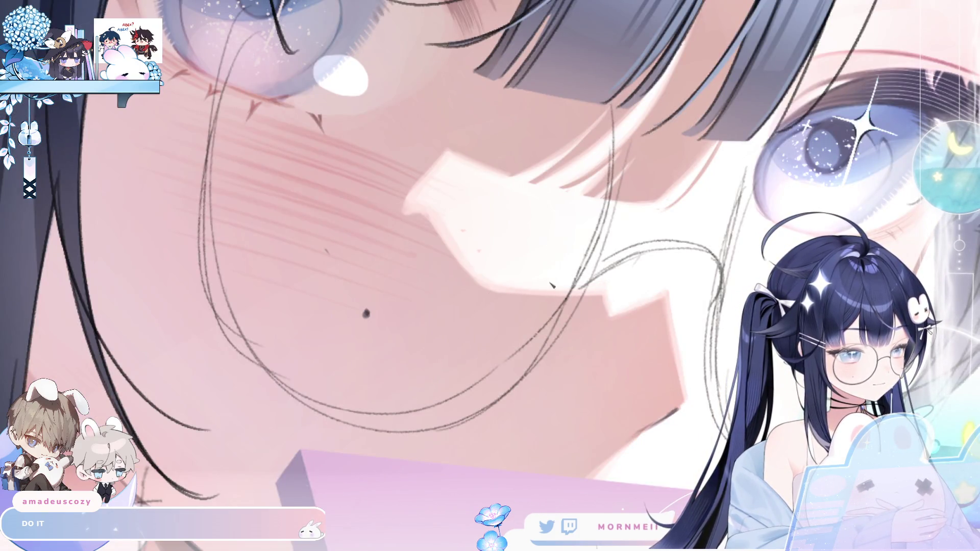
scroll(607, 286, down, 5)
scroll(226, 433, up, 2)
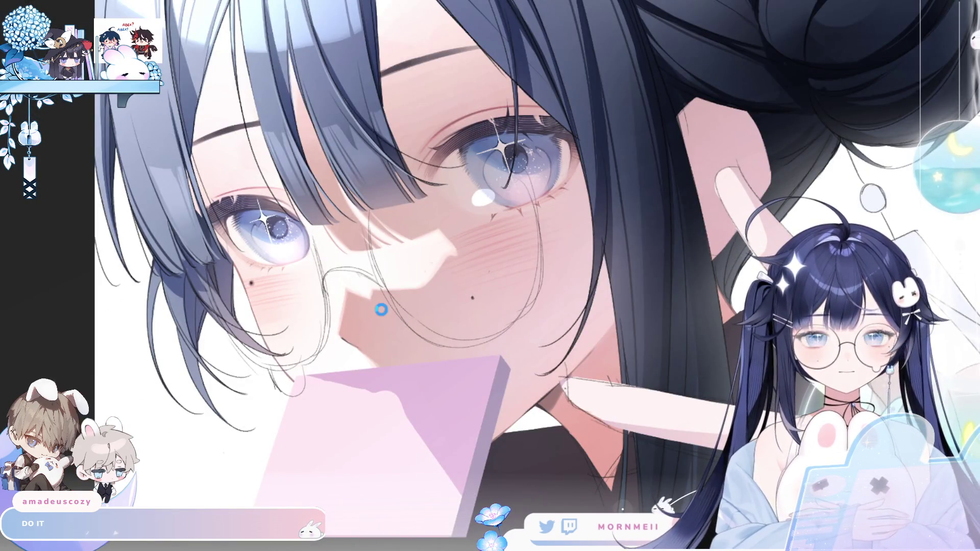
key(h)
scroll(434, 270, right, 3)
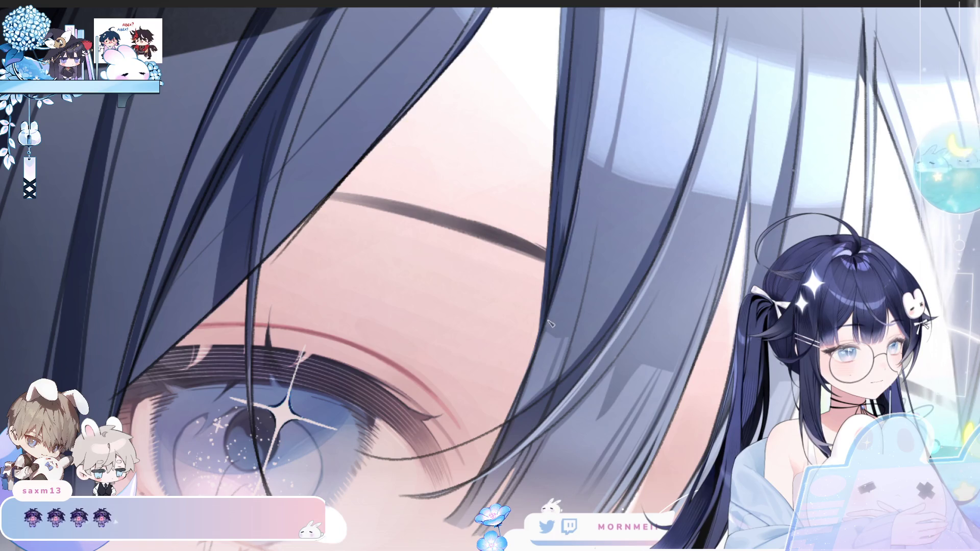
Step: Fill the pale hair highlight band above the eye with flat dark blue
key(m)
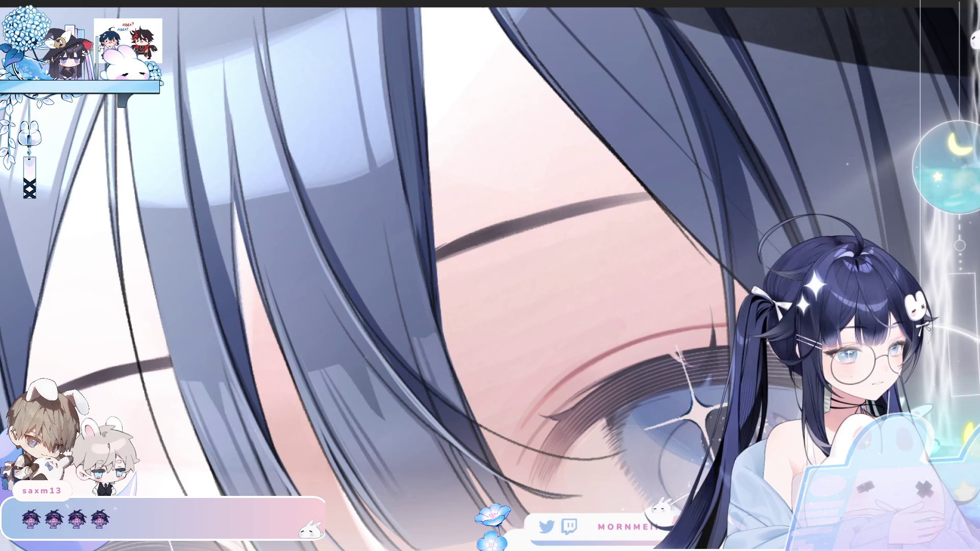
click(278, 135)
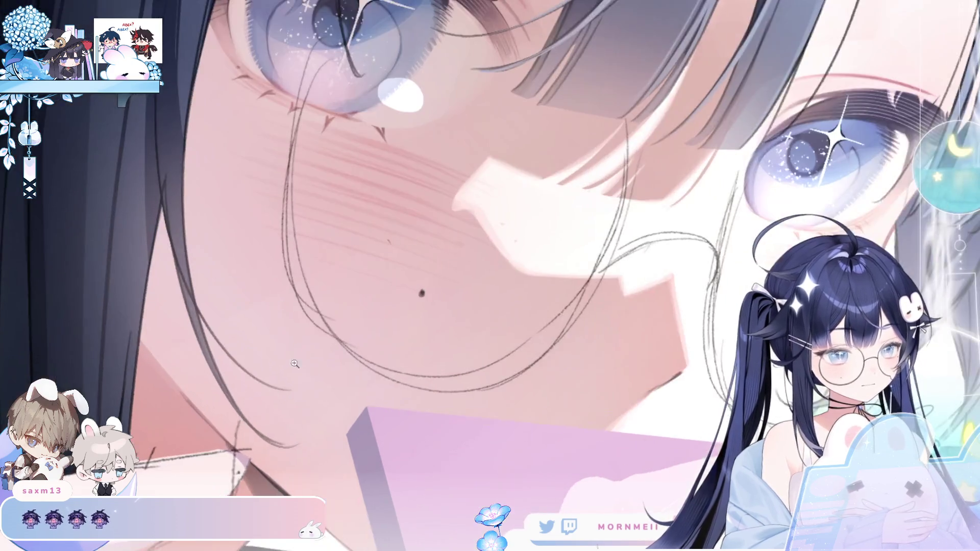
scroll(638, 267, down, 3)
click(299, 355)
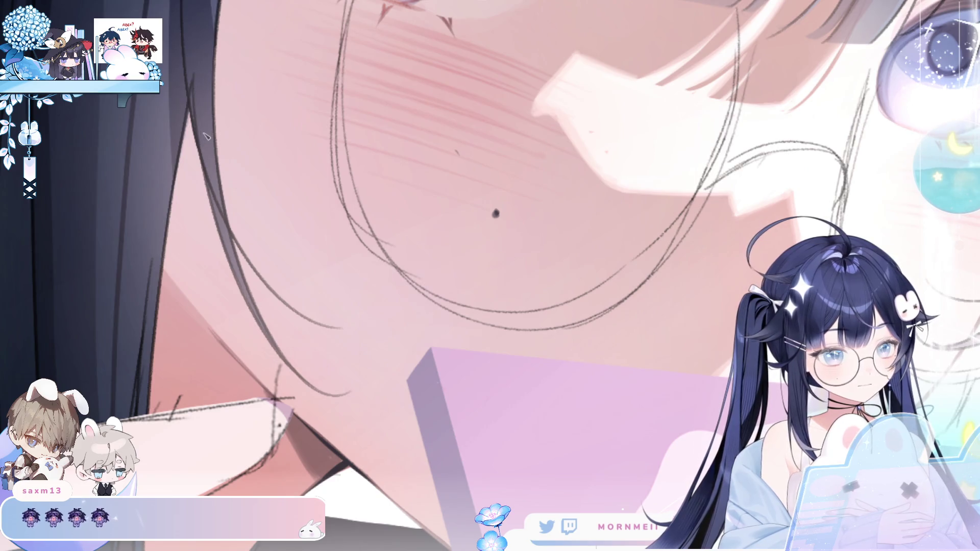
scroll(219, 224, up, 3)
scroll(243, 79, down, 1)
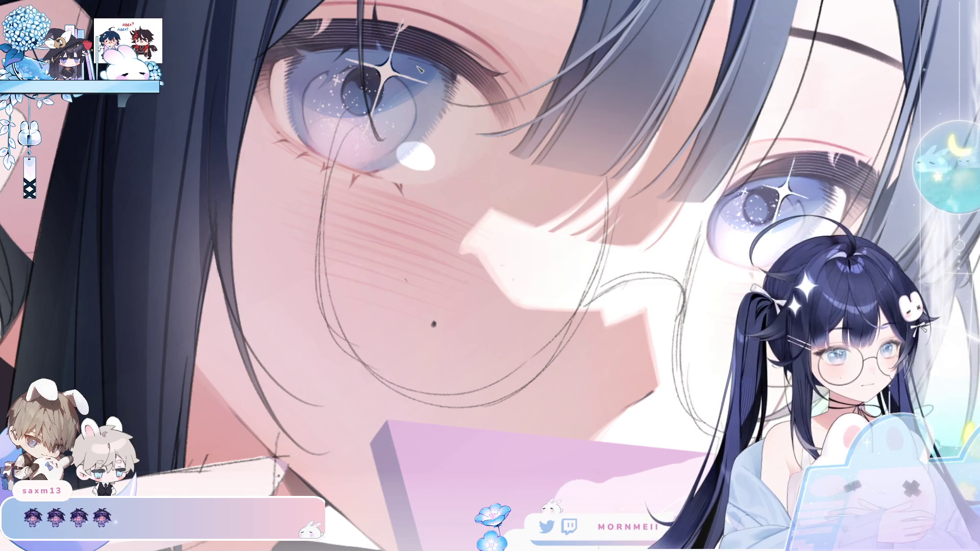
Step: Mirror-check and undo/redo the fill, then return to a close-up of the hair and left eye
key(h)
key(h)
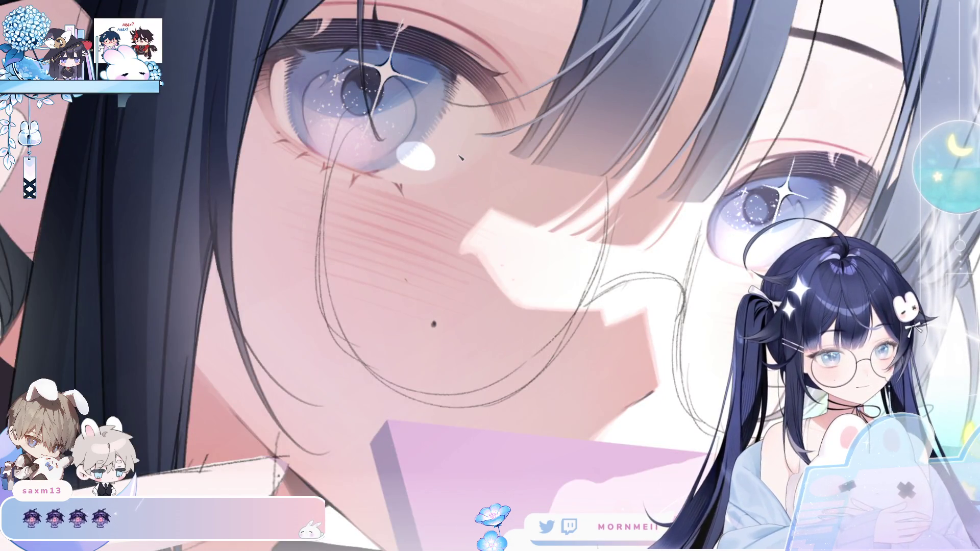
key(ctrl+z)
key(ctrl+y)
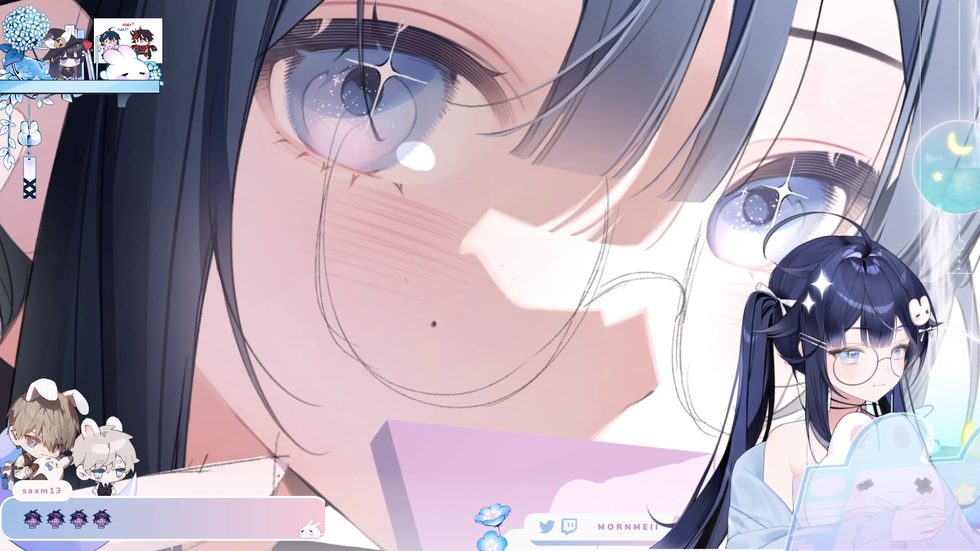
key(ctrl+0)
scroll(451, 179, up, 5)
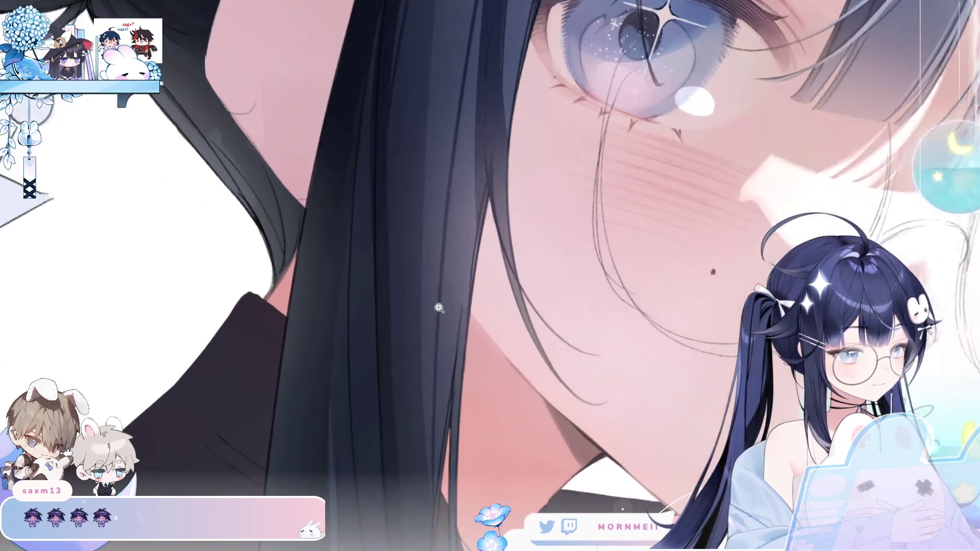
drag(451, 179, 290, 387)
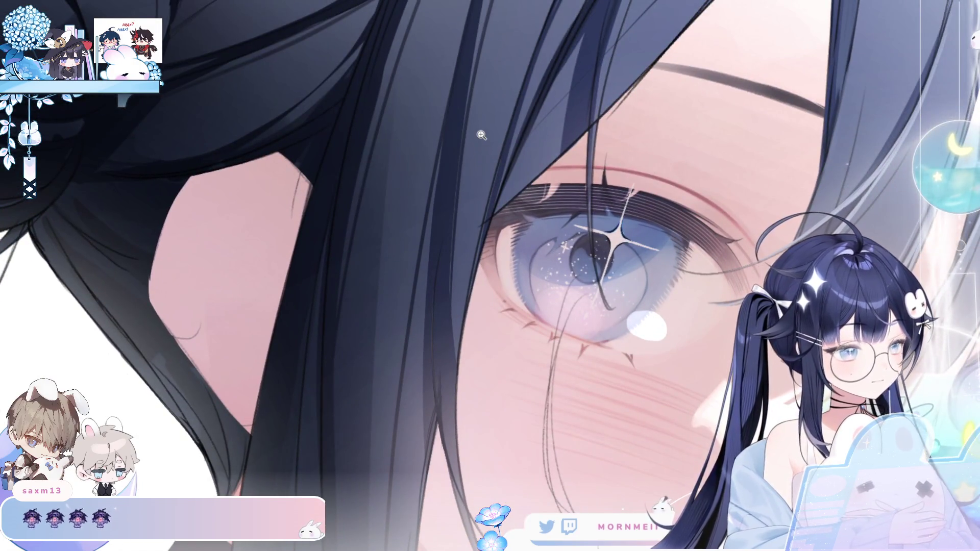